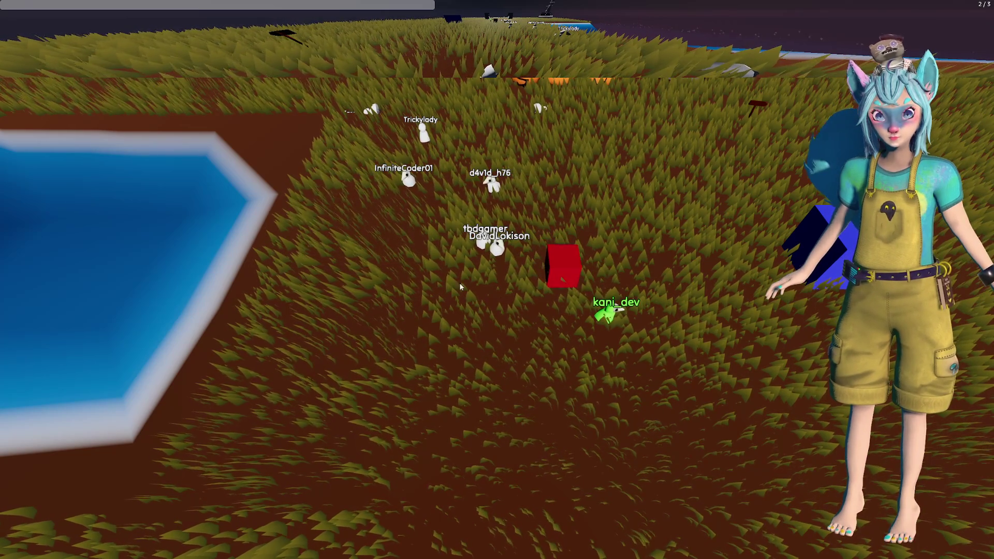
Drag the red block across the grass field onto the other player's avatar.
drag(569, 223, 569, 196)
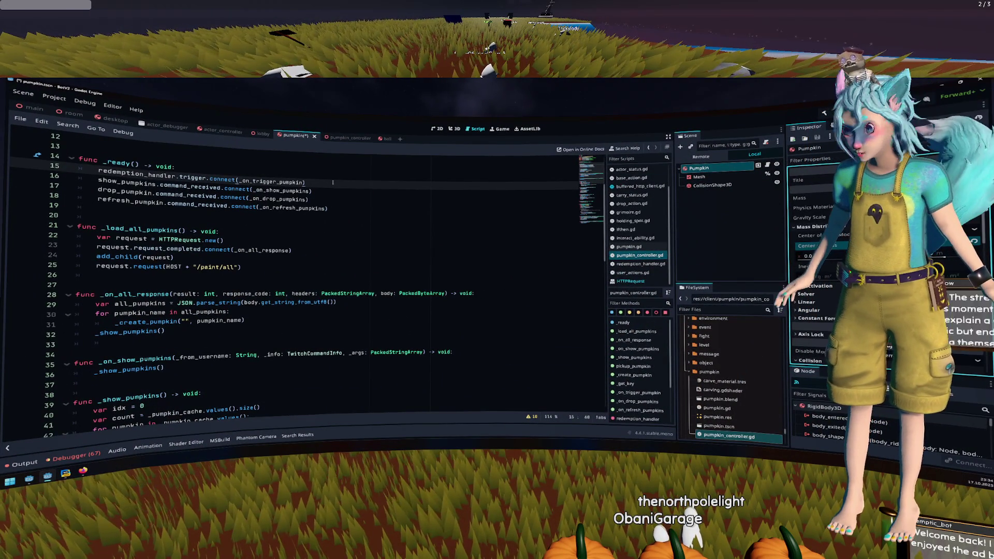
Save the scene and show the debugger's Errors (19) list.
key(ctrl+s)
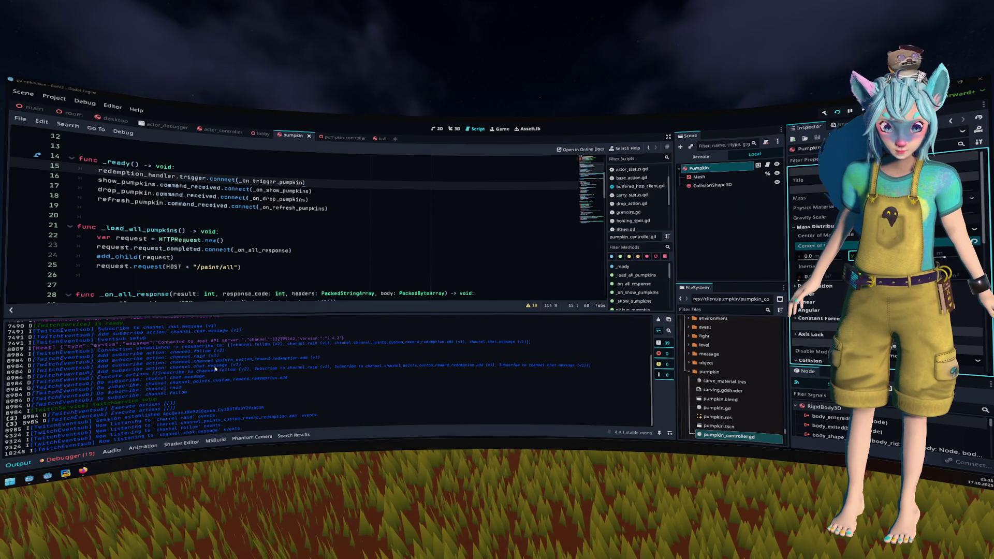
click(75, 459)
click(80, 322)
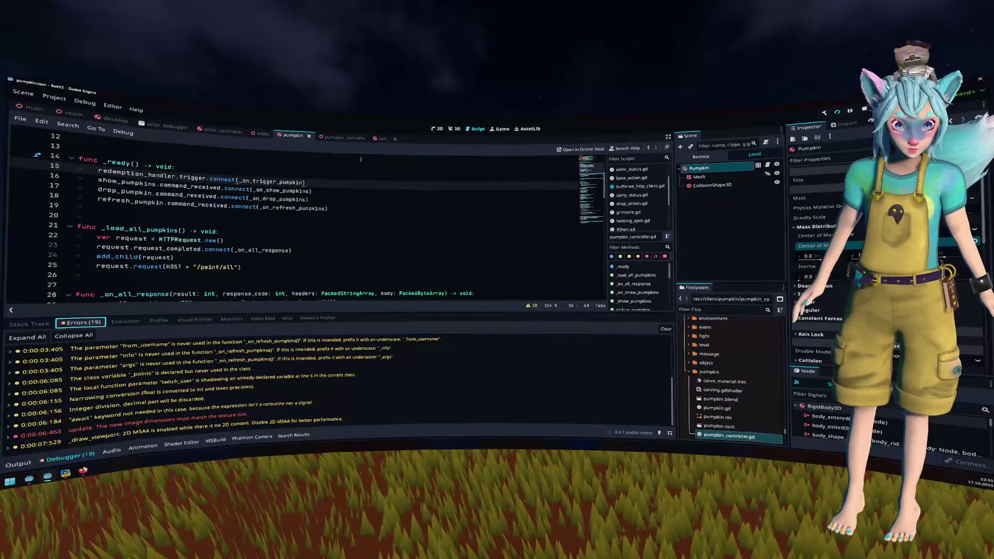
Add a _load_all_pumpkins() call on new line 19 in _ready, then save.
click(276, 199)
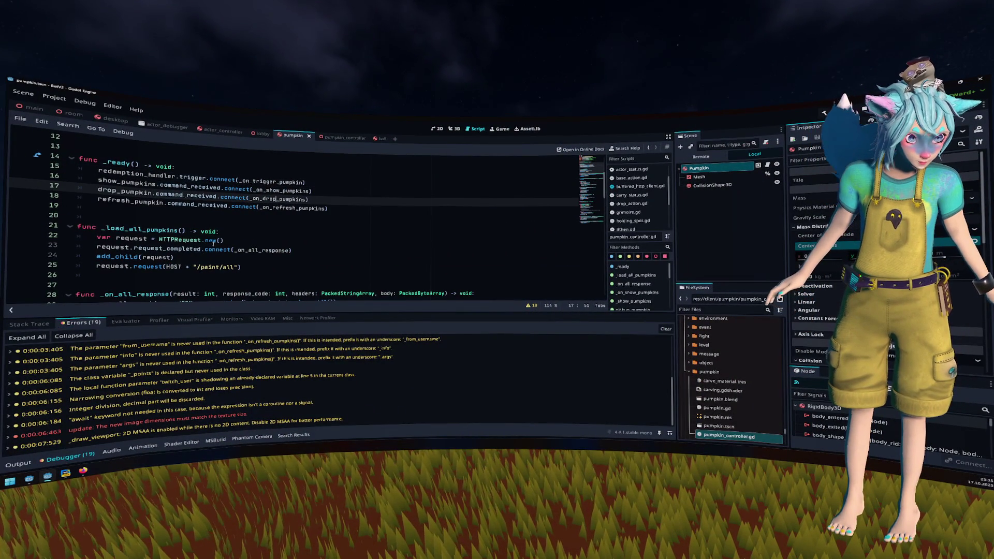
click(154, 230)
double_click(154, 229)
key(ctrl+c)
click(341, 208)
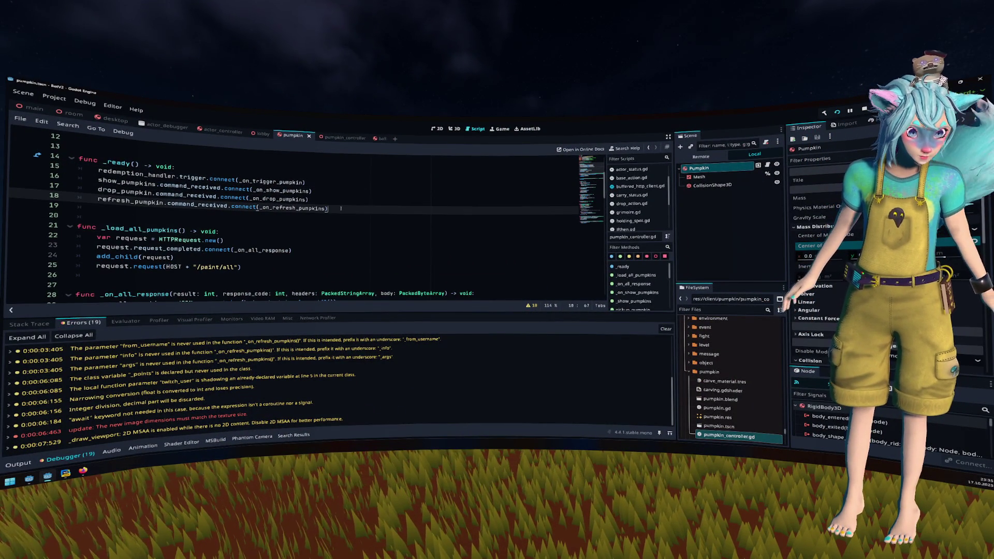
key(Return)
key(ctrl+v)
text(())
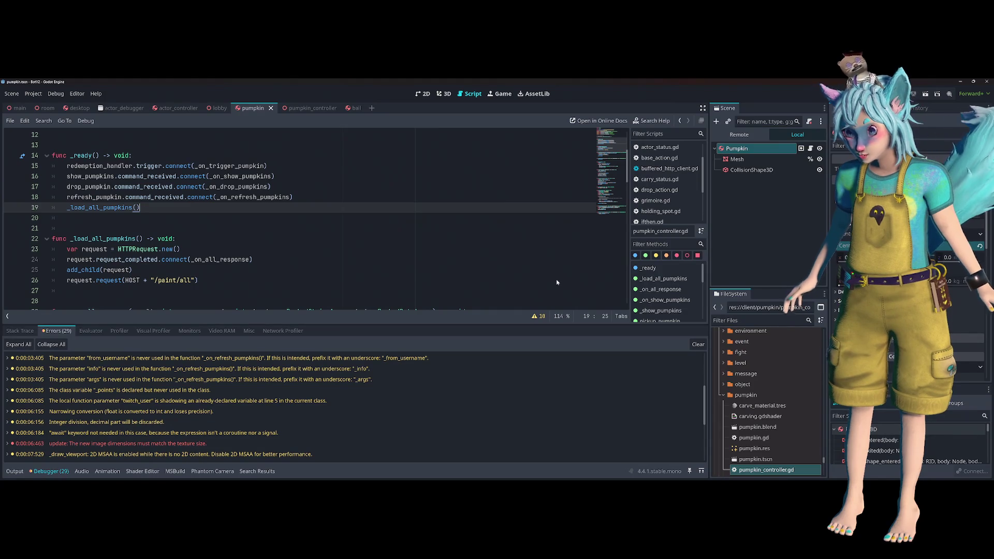
key(ctrl+s)
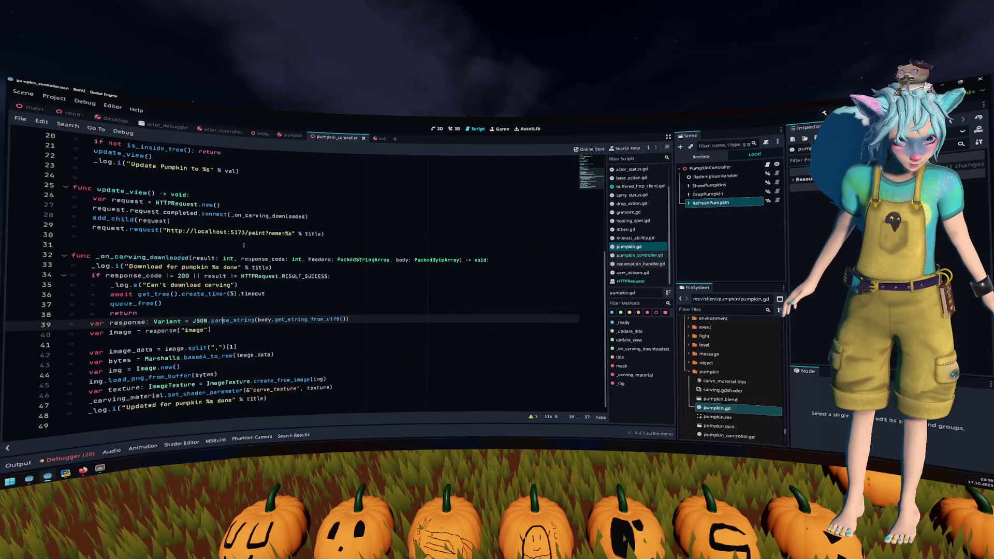
Check the request connection lines, then open pumpkin_controller.gd from the script list.
click(385, 236)
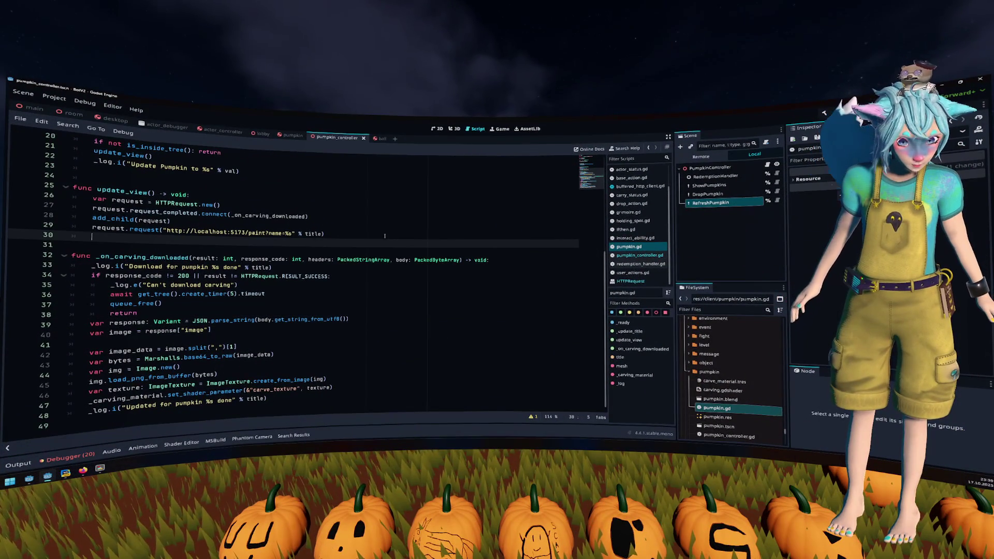
click(336, 220)
scroll(336, 221, up, 1)
scroll(335, 221, up, 5)
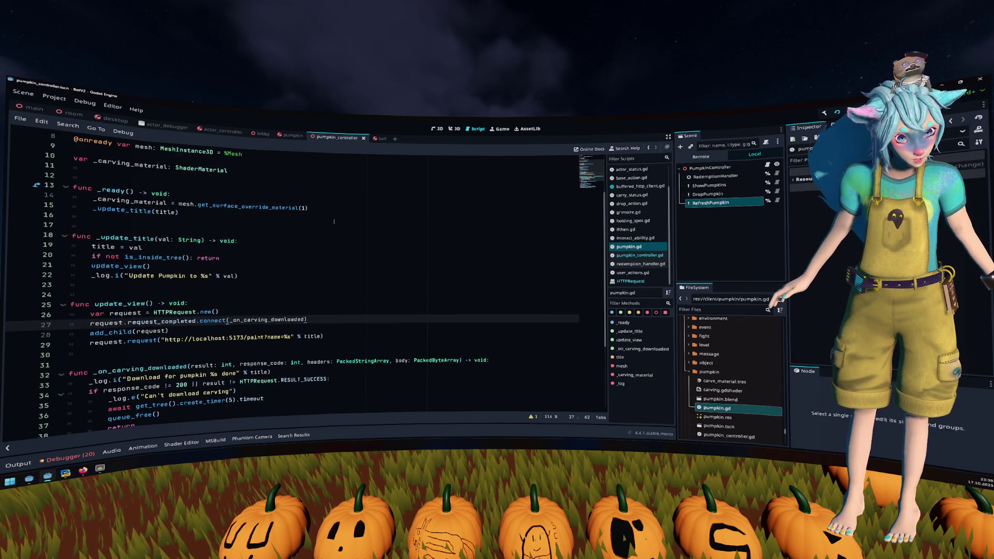
click(767, 165)
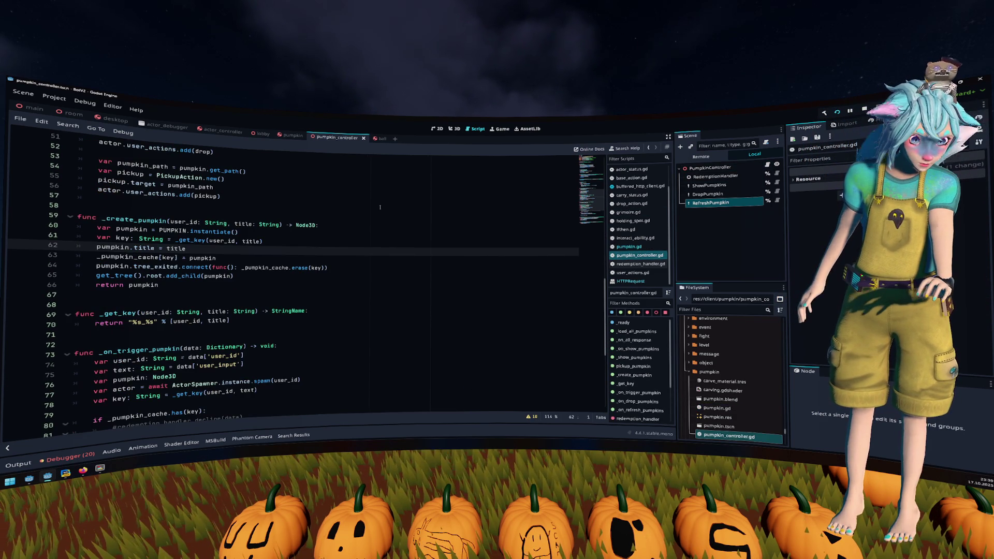
scroll(380, 207, up, 12)
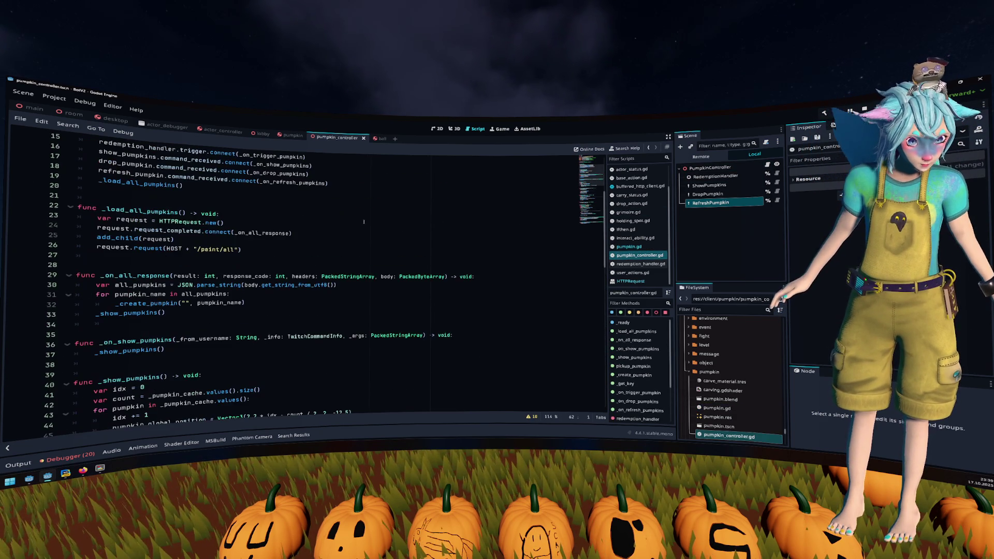
scroll(364, 222, down, 7)
Examine line 45's position formula and its count variable, then switch to redemption_handler.gd.
click(289, 253)
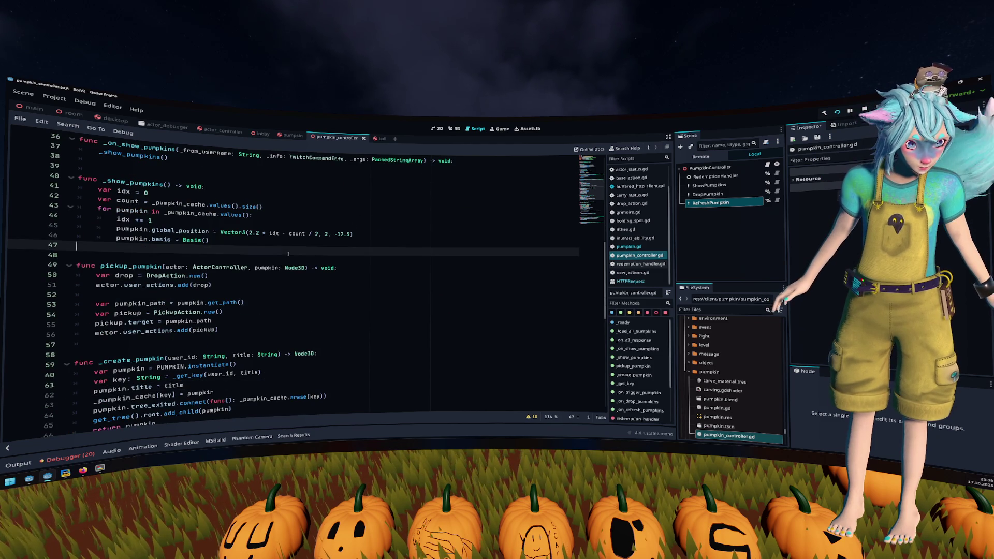
drag(218, 234, 360, 233)
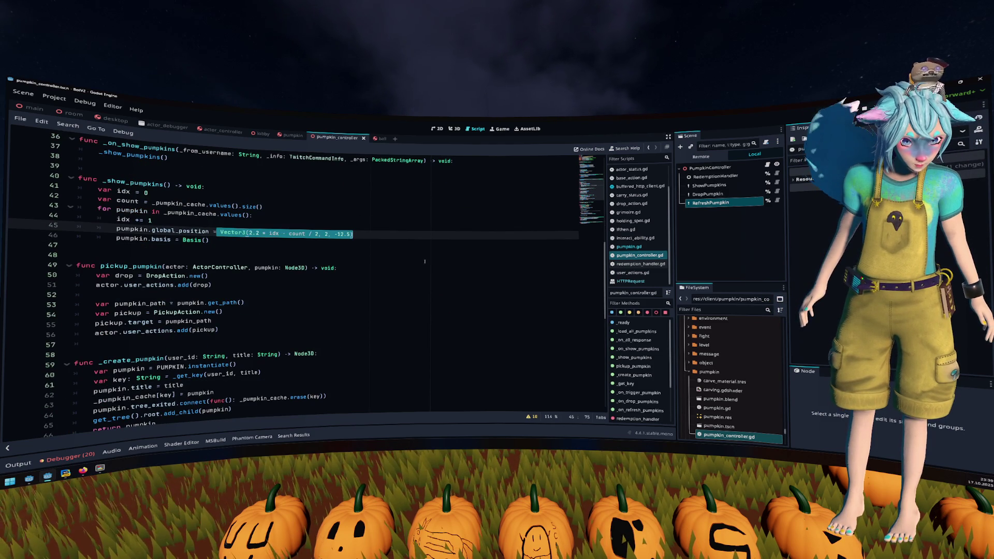
click(262, 233)
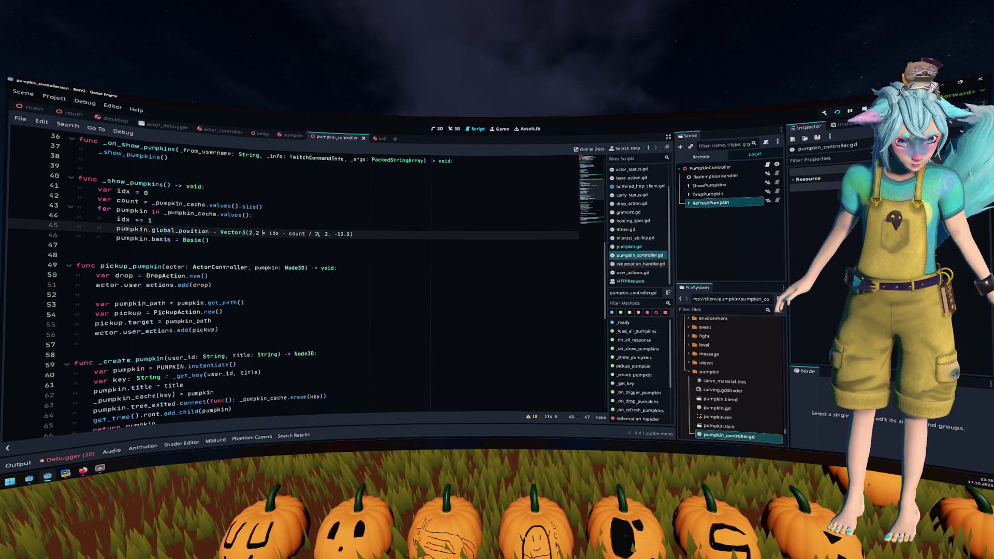
drag(317, 234, 288, 233)
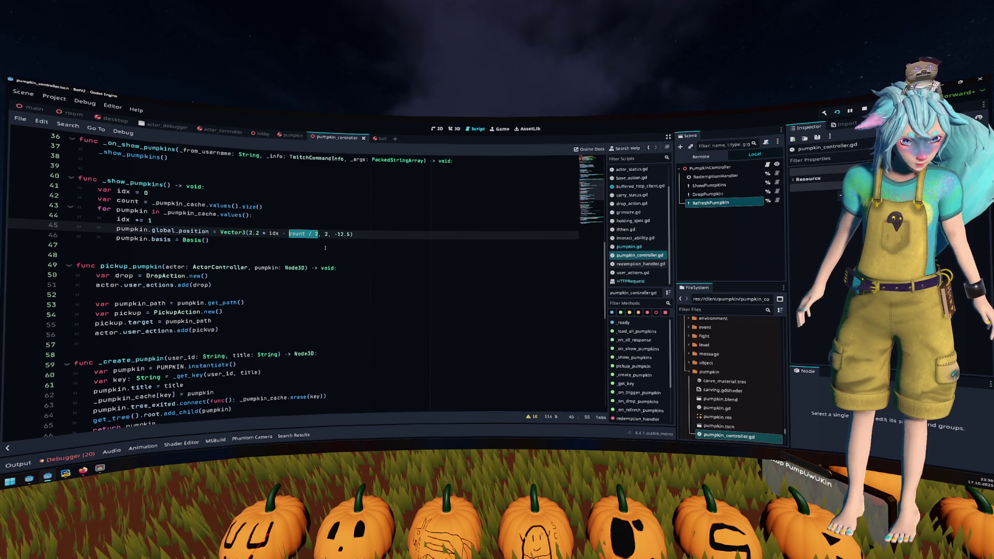
scroll(325, 247, up, 4)
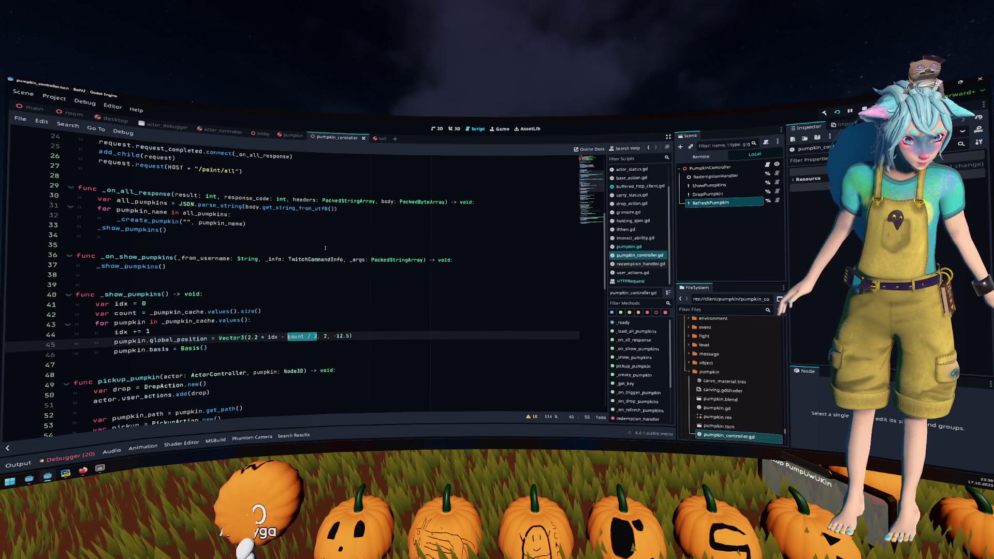
double_click(175, 221)
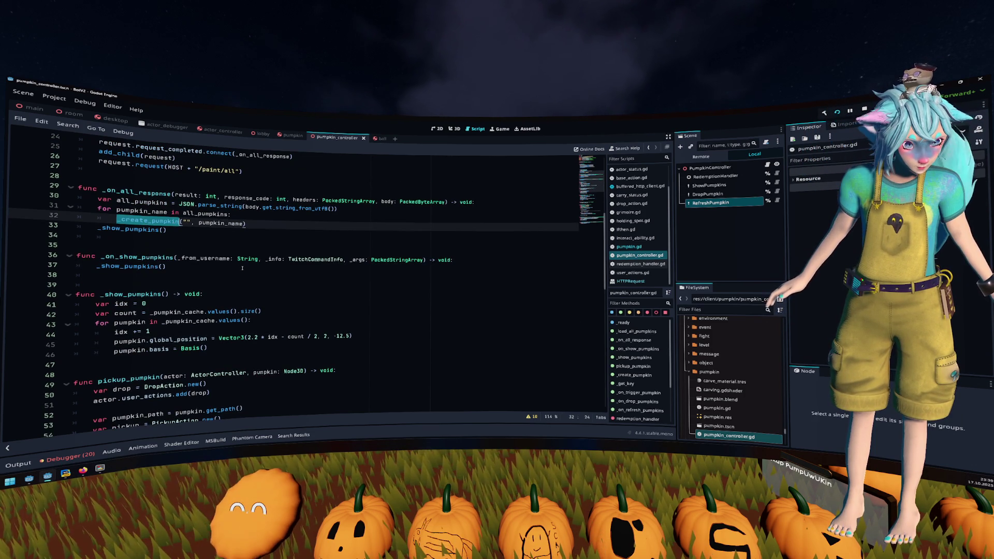
scroll(242, 268, down, 2)
double_click(296, 284)
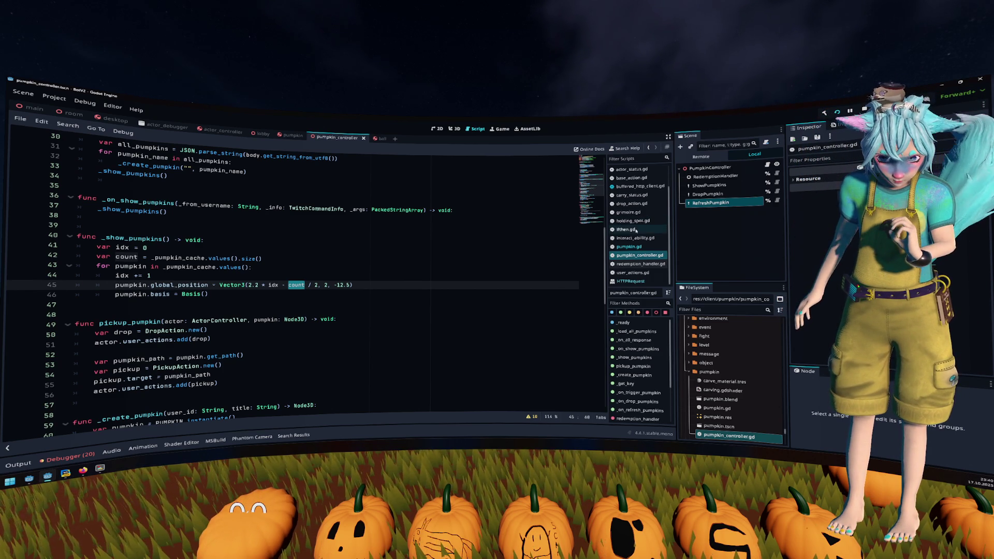
key(ctrl+shift+period)
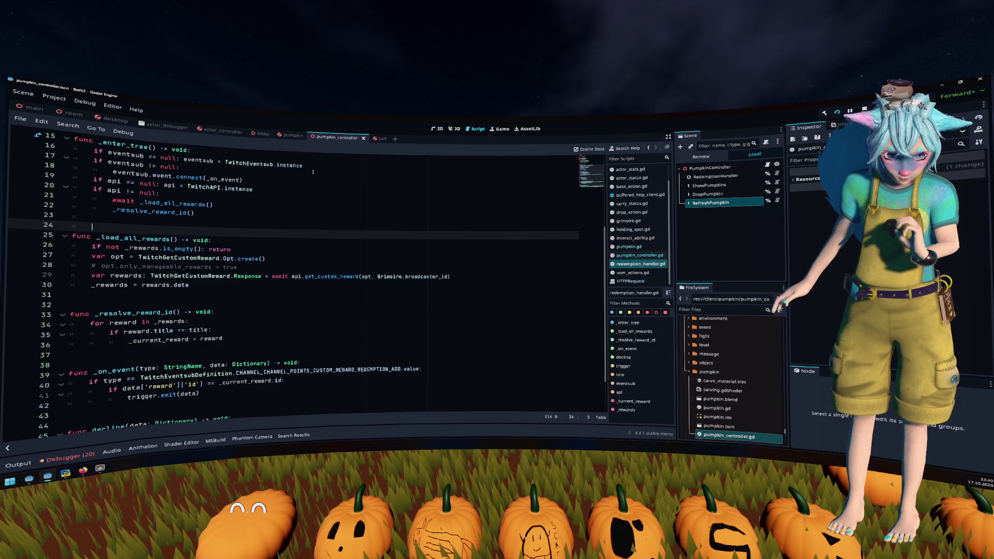
Open the actor_controller scene, select StopCommand, and view interact_ability.gd's code.
click(222, 130)
click(755, 228)
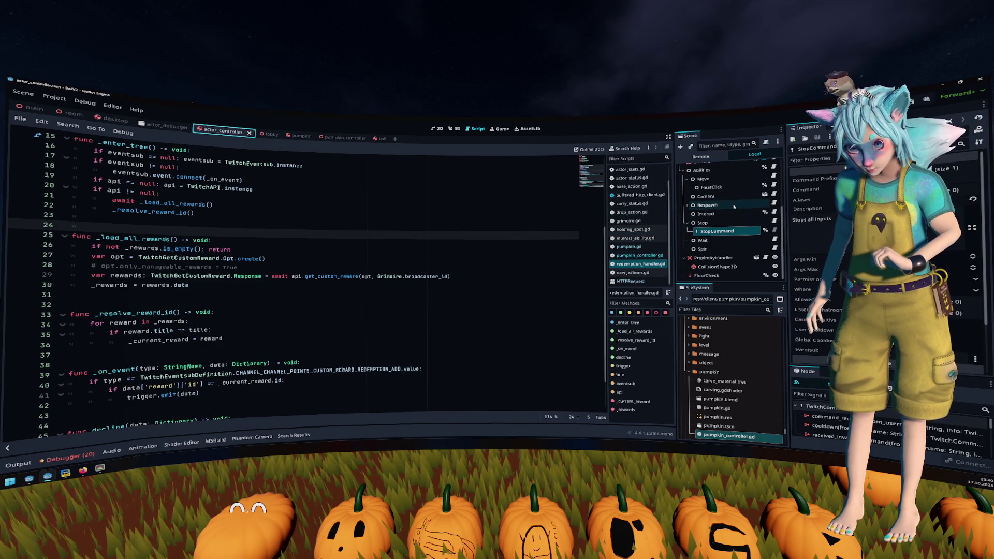
scroll(728, 197, up, 2)
scroll(723, 183, up, 3)
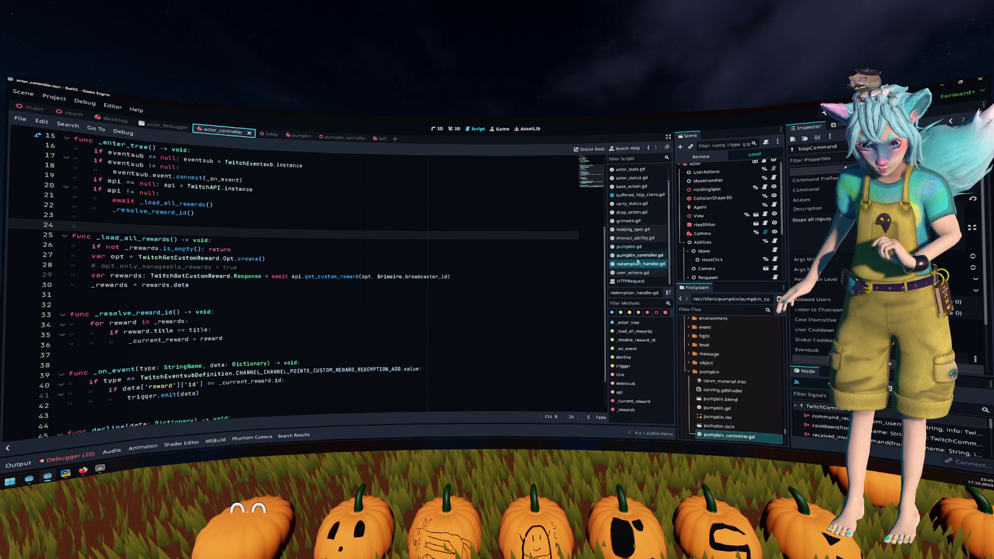
scroll(638, 261, up, 1)
click(636, 255)
click(356, 260)
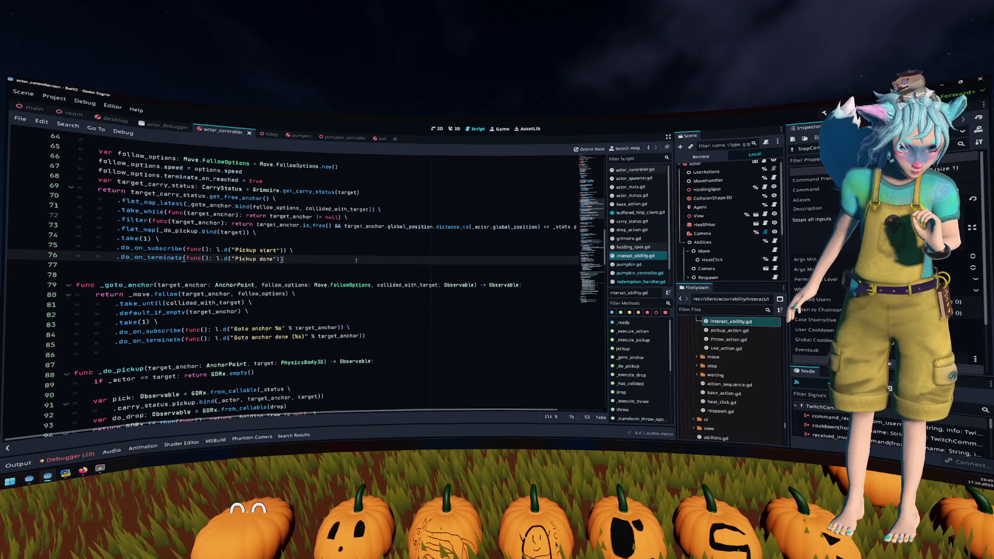
Follow carry_status.gd's pickup call on line 83 to its definition in holding_spot.gd.
mouse_move(282, 208)
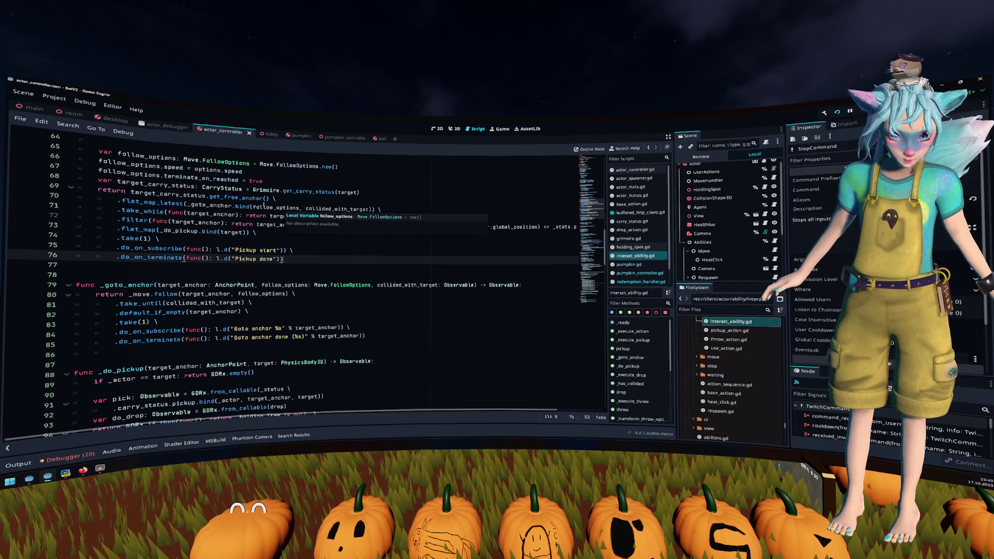
scroll(282, 209, up, 1)
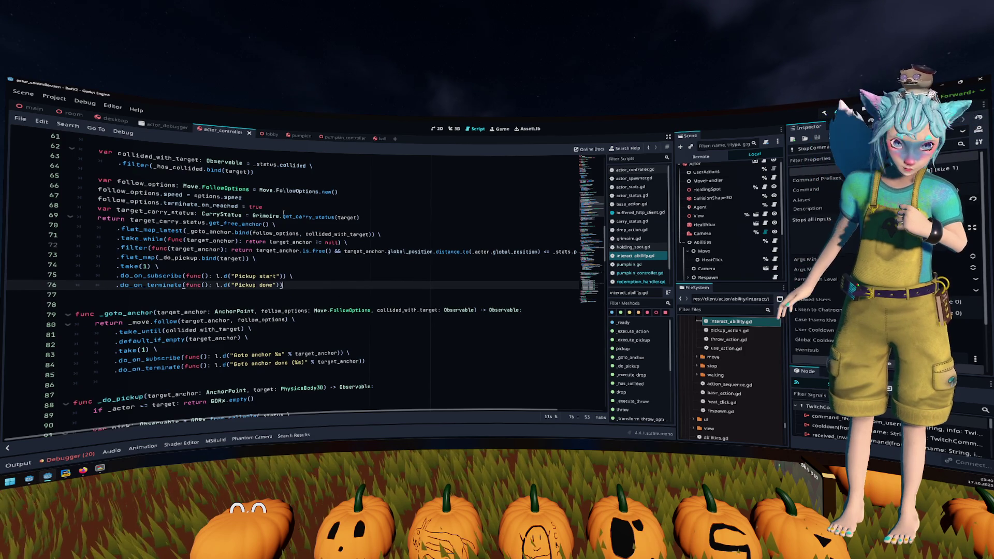
scroll(283, 212, down, 7)
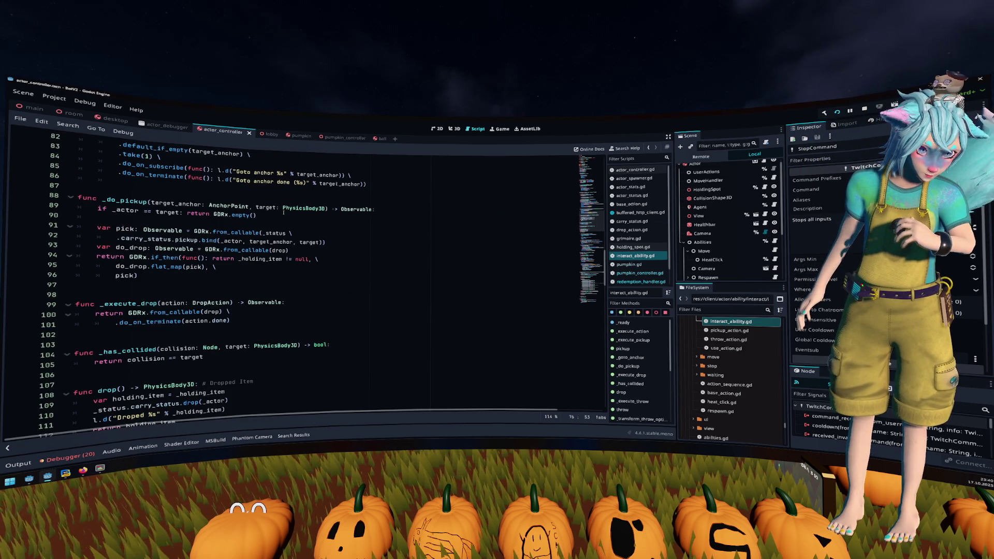
scroll(283, 212, down, 3)
scroll(283, 212, up, 1)
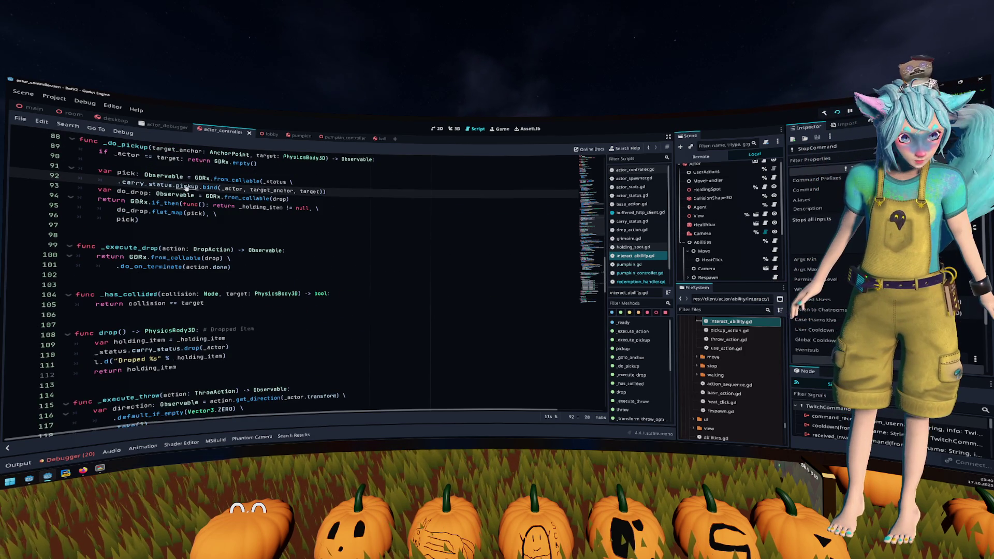
ctrl+click(187, 187)
click(371, 256)
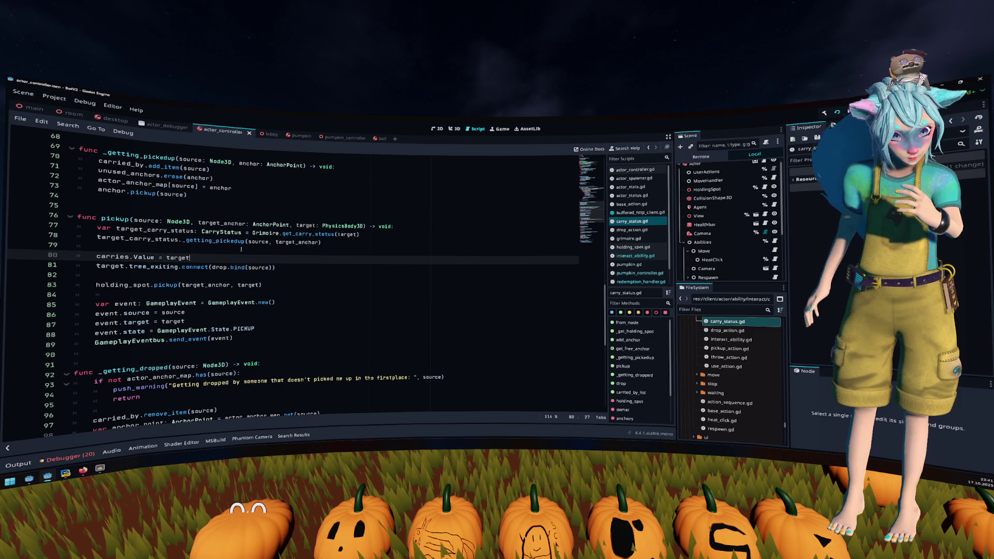
scroll(241, 249, down, 1)
click(163, 257)
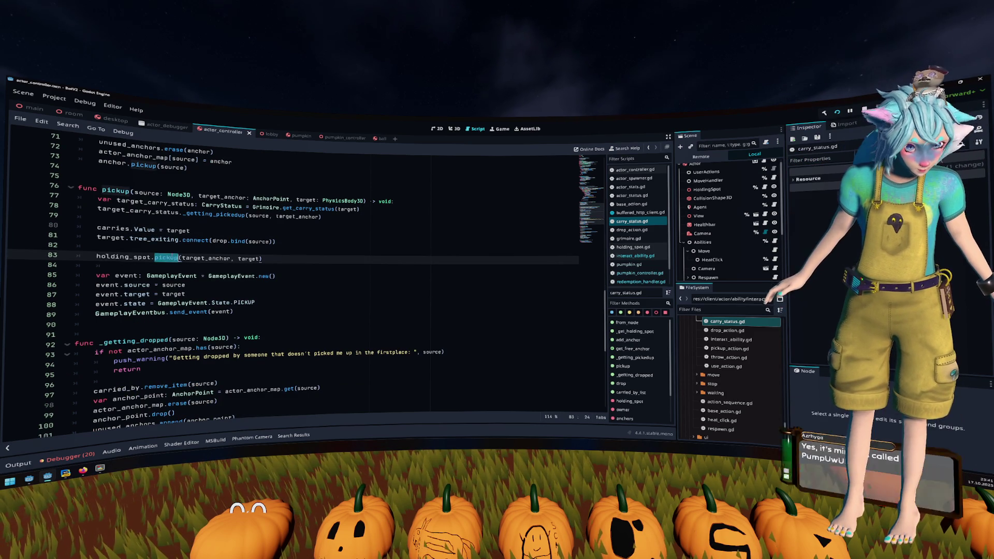
click(163, 263)
ctrl+click(162, 258)
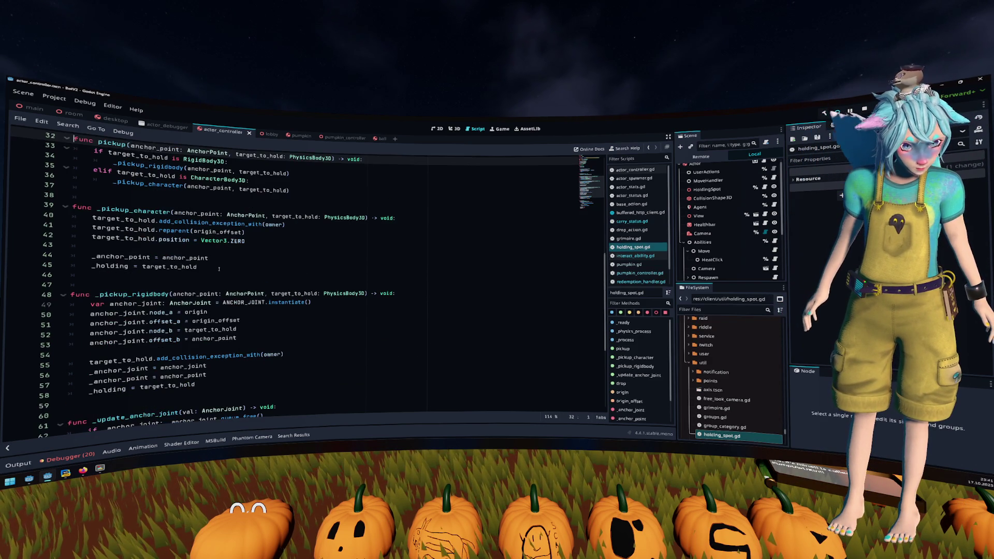
Open anchor_joint.gd's setup() and follow joint_make_pin to its PhysicsServer3D help page.
click(171, 321)
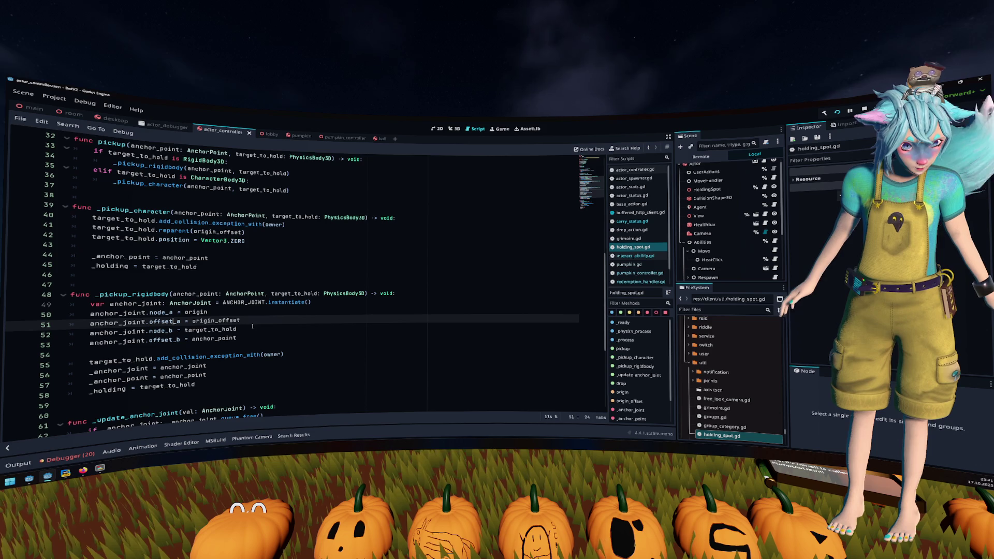
ctrl+click(188, 303)
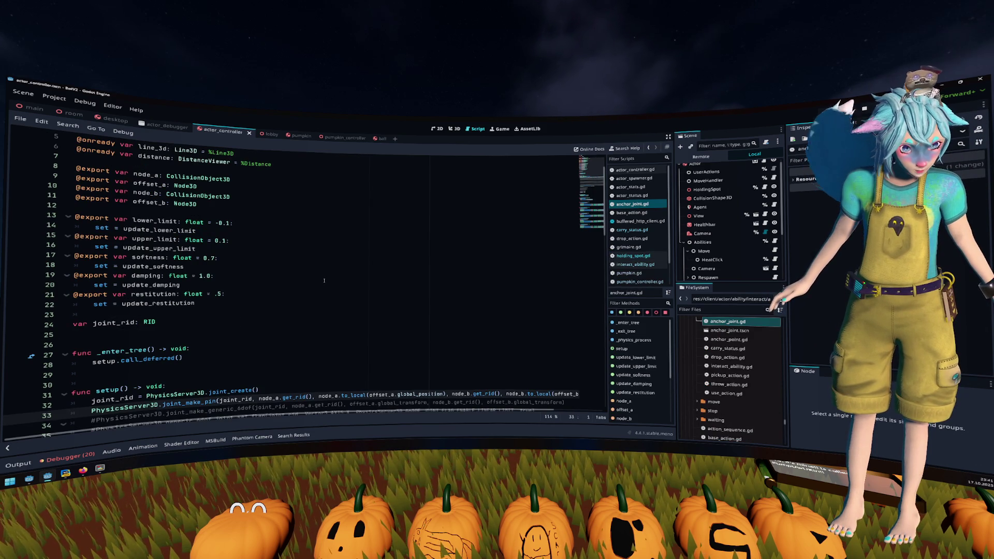
scroll(324, 280, down, 6)
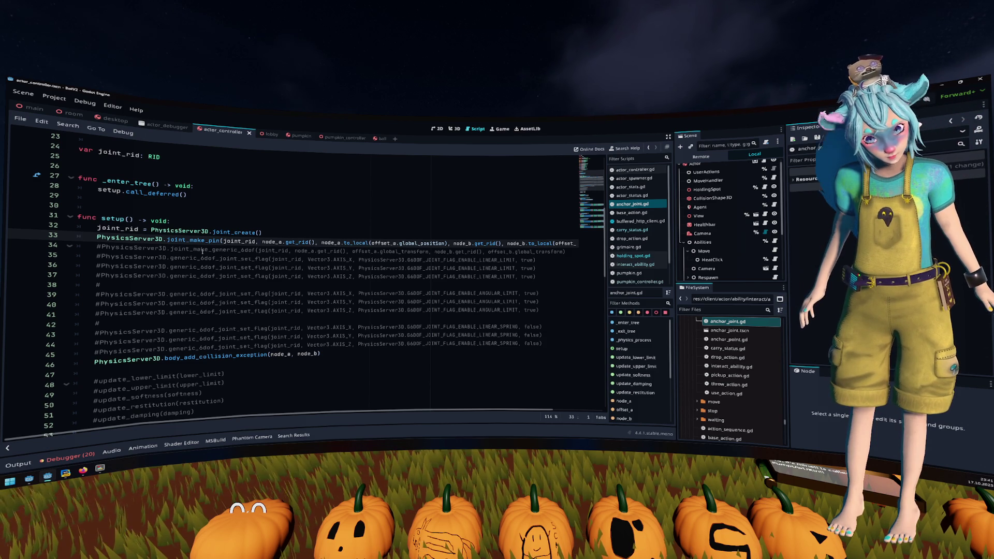
mouse_move(201, 240)
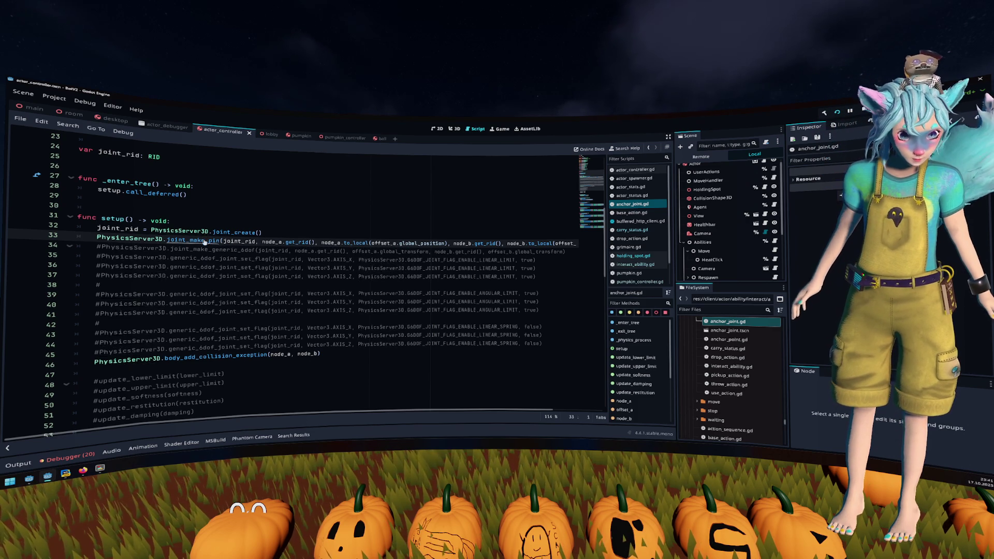
ctrl+click(202, 240)
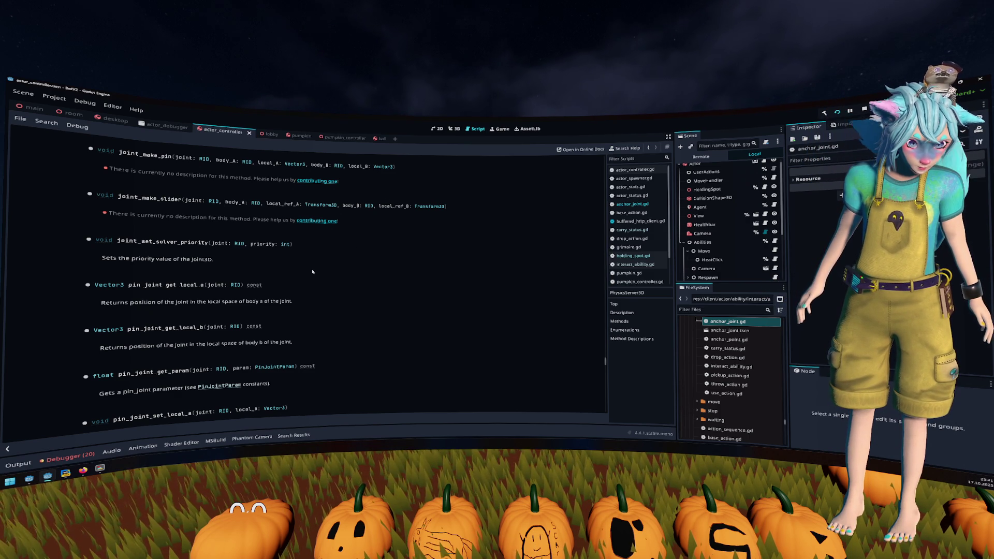
Select joint_make_pin, scroll through the PhysicsServer3D joint methods, and open Search Help.
double_click(143, 154)
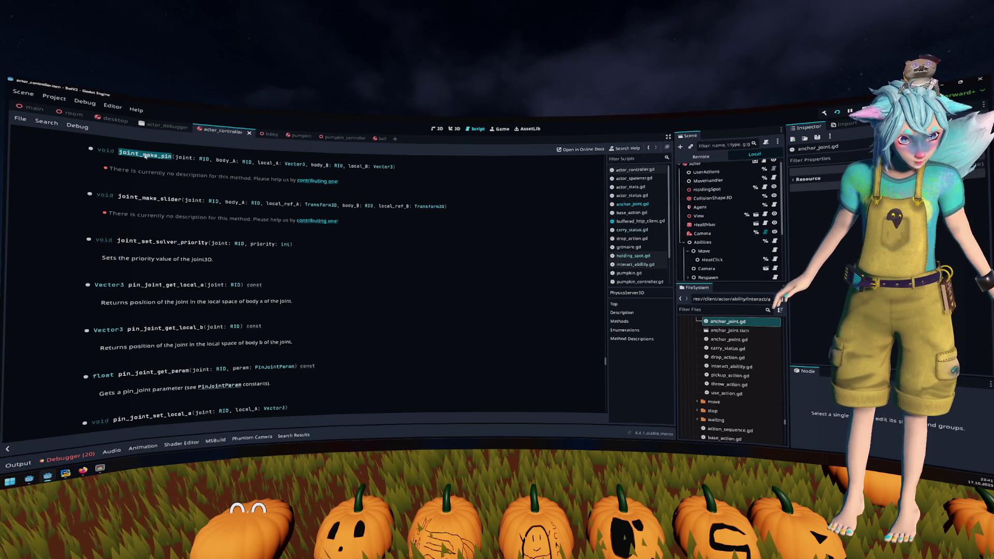
scroll(249, 203, up, 2)
scroll(245, 202, up, 1)
scroll(245, 203, up, 6)
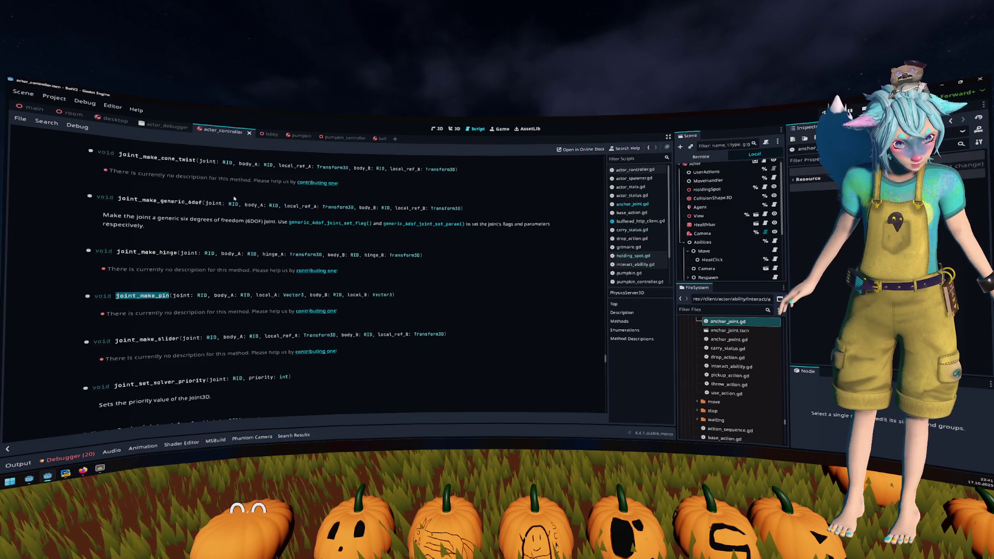
scroll(234, 198, up, 2)
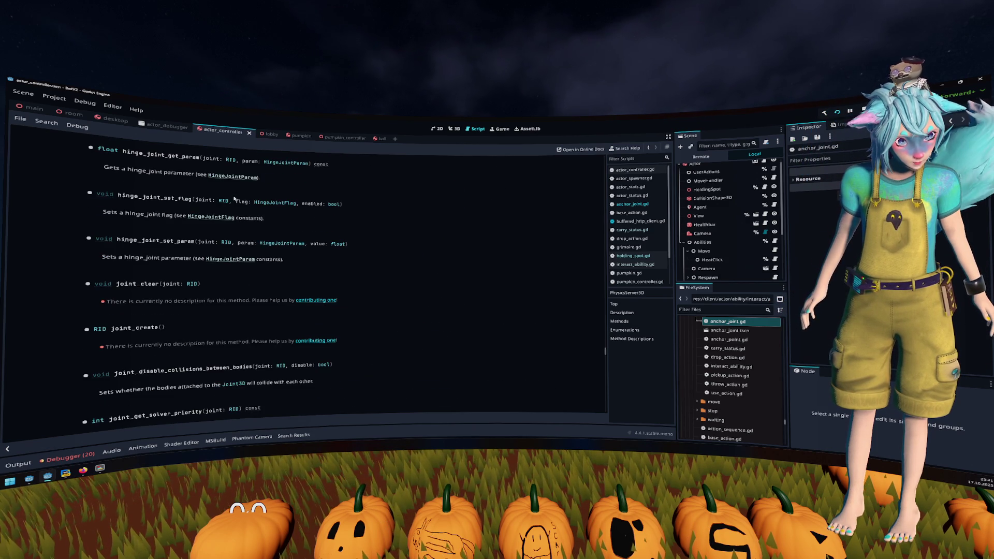
scroll(234, 198, up, 6)
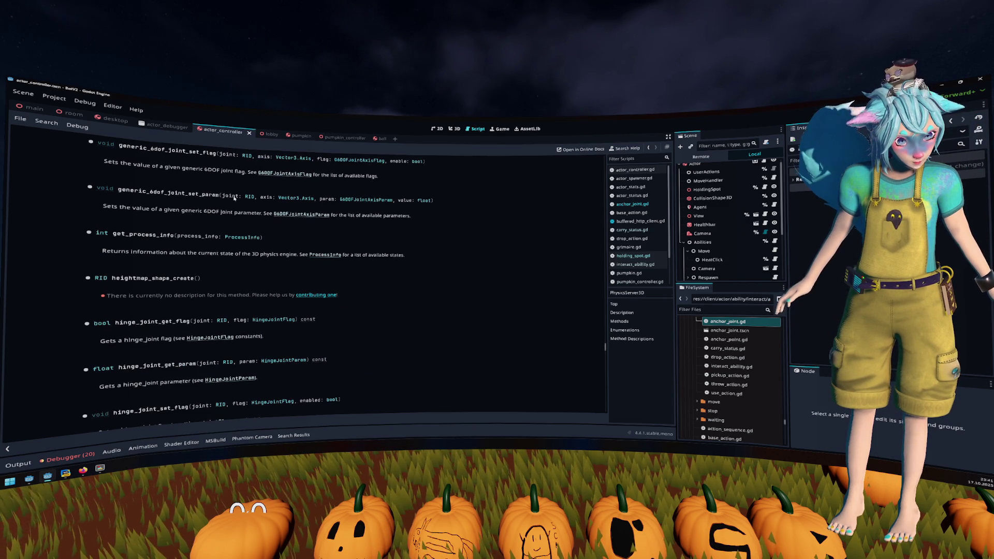
scroll(234, 198, down, 12)
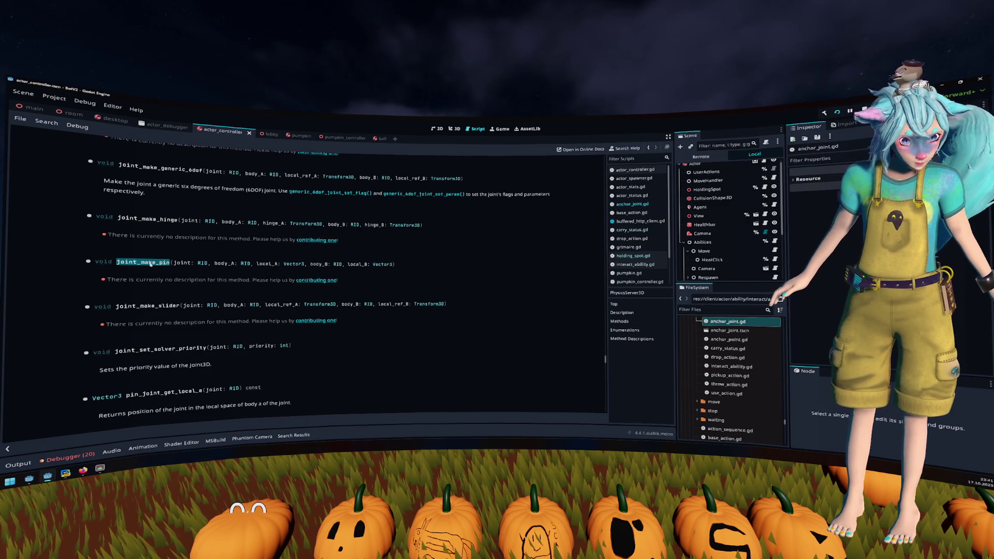
key(F1)
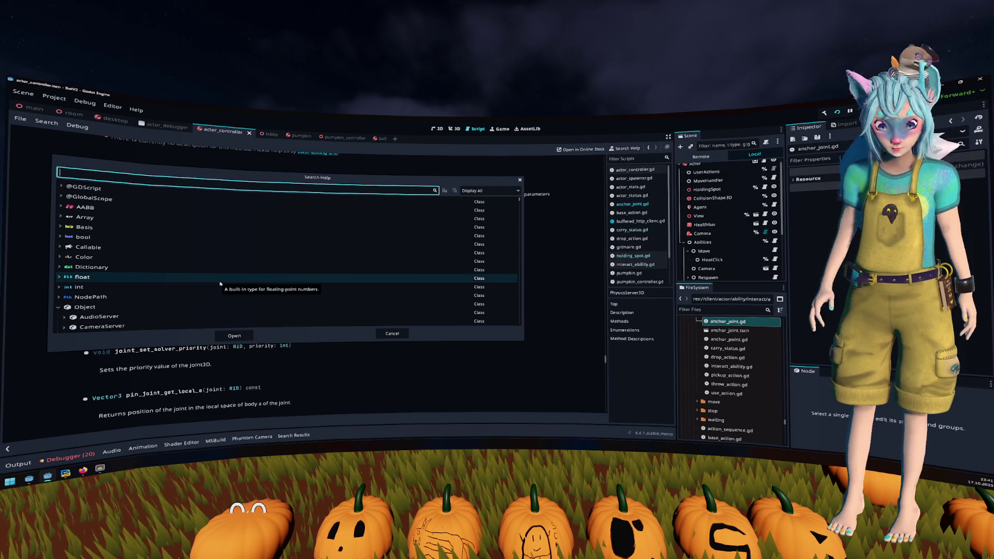
Search the help for 'joint', then 'pin', and open the PinJoint3D class page.
text(joint)
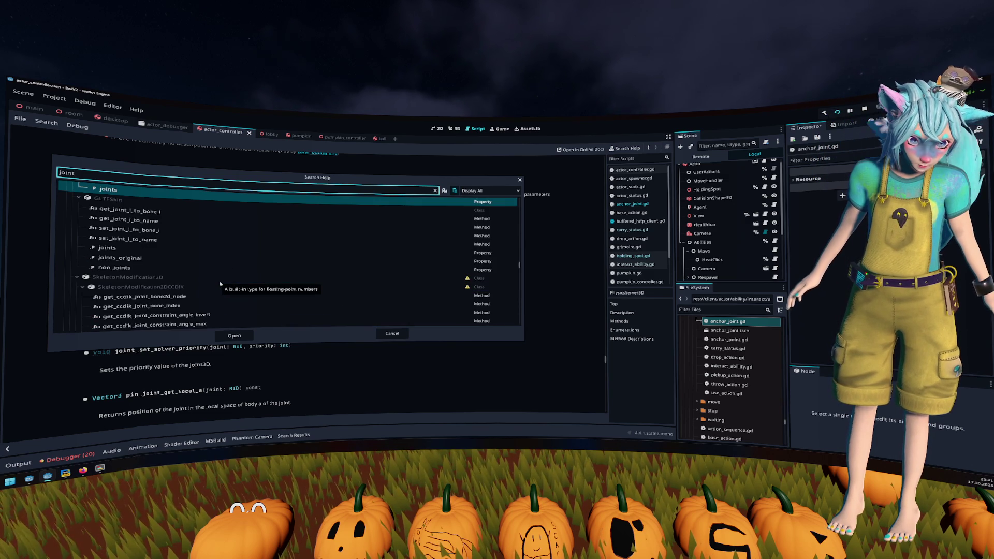
scroll(221, 284, down, 15)
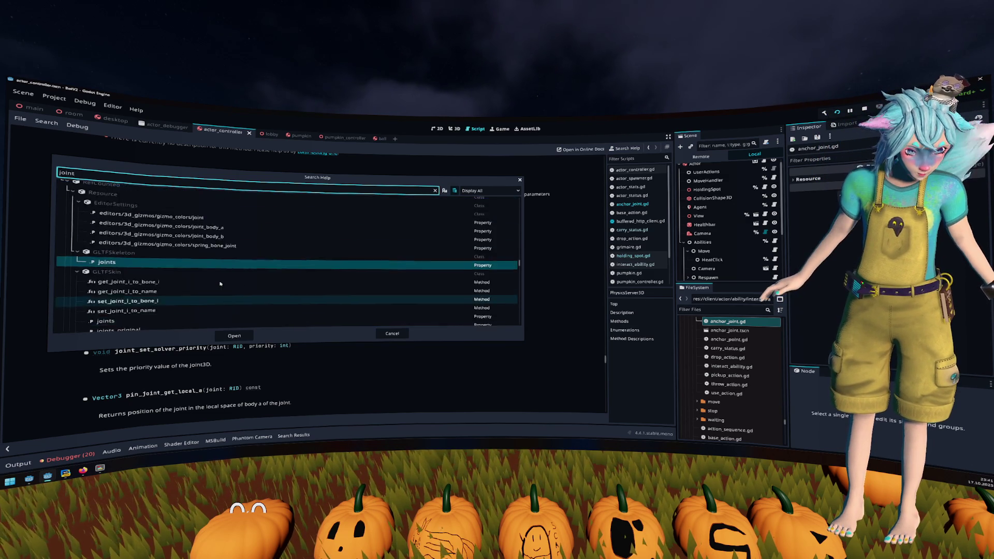
scroll(224, 283, up, 10)
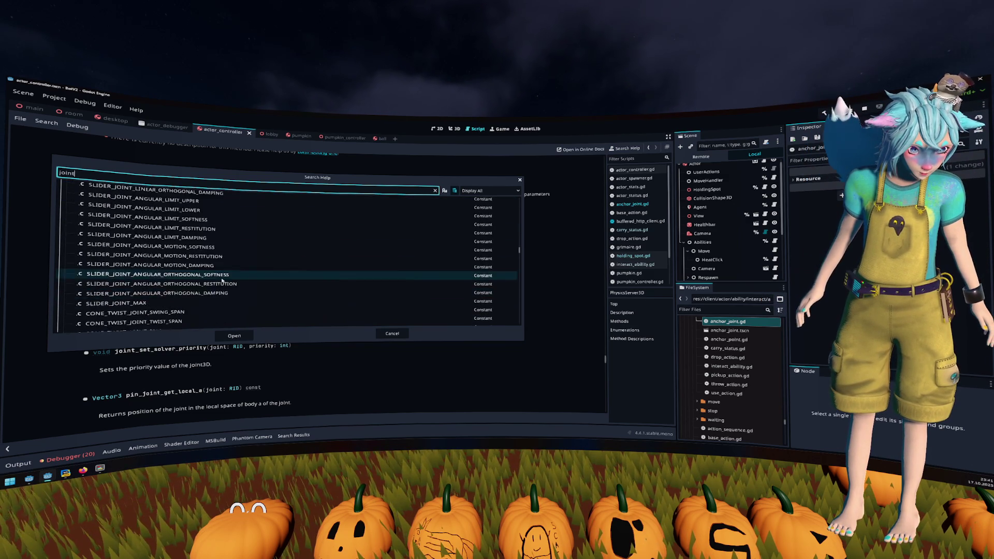
mouse_move(145, 177)
mouse_down()
mouse_move(372, 199)
mouse_move(314, 192)
mouse_up()
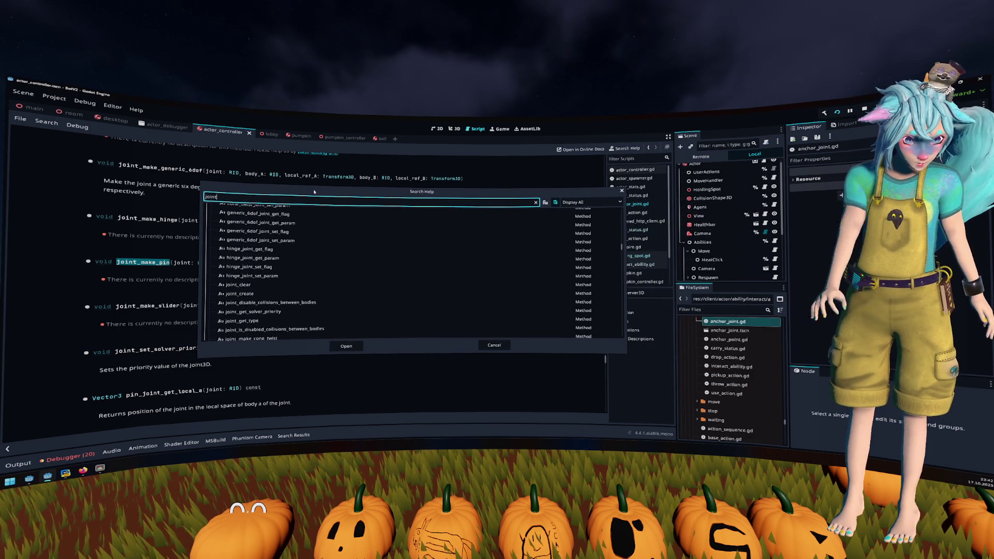
text(ma)
key(BackSpace)
key(BackSpace)
key(BackSpace)
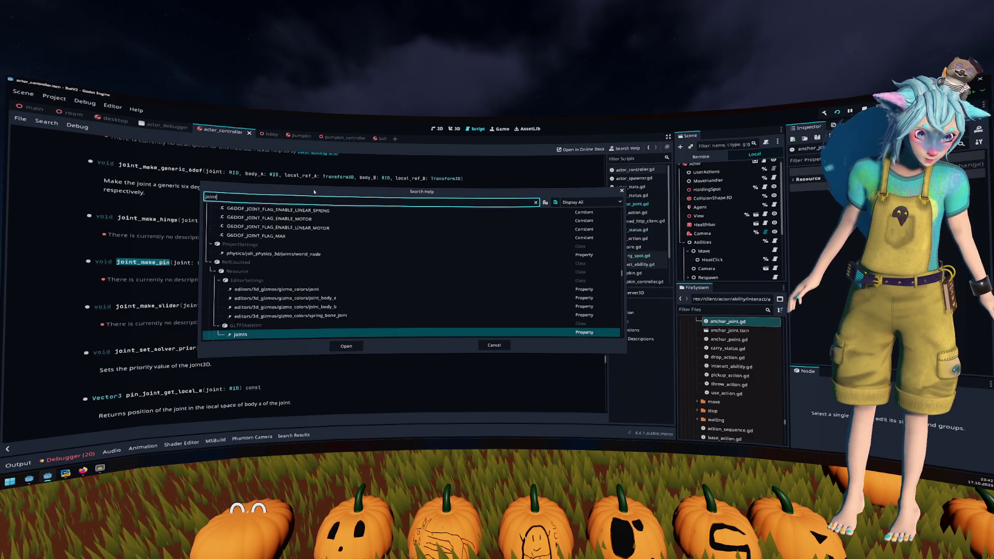
key(BackSpace)
text(pin)
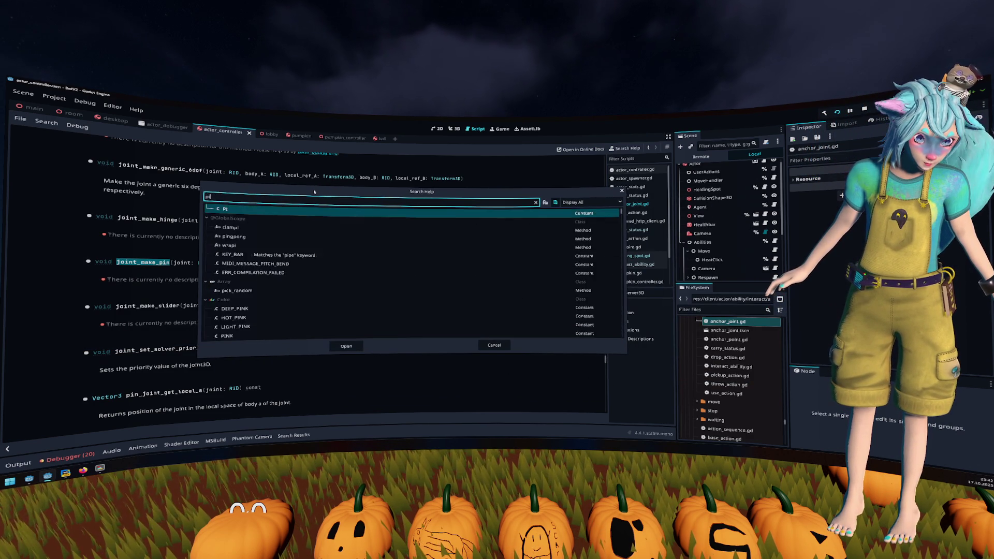
key(Down)
key(Down)
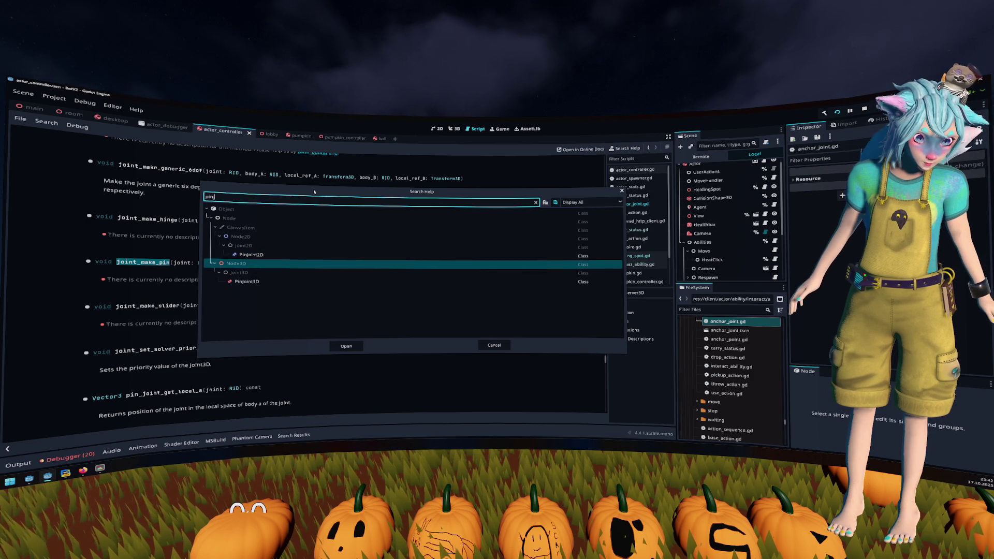
key(Return)
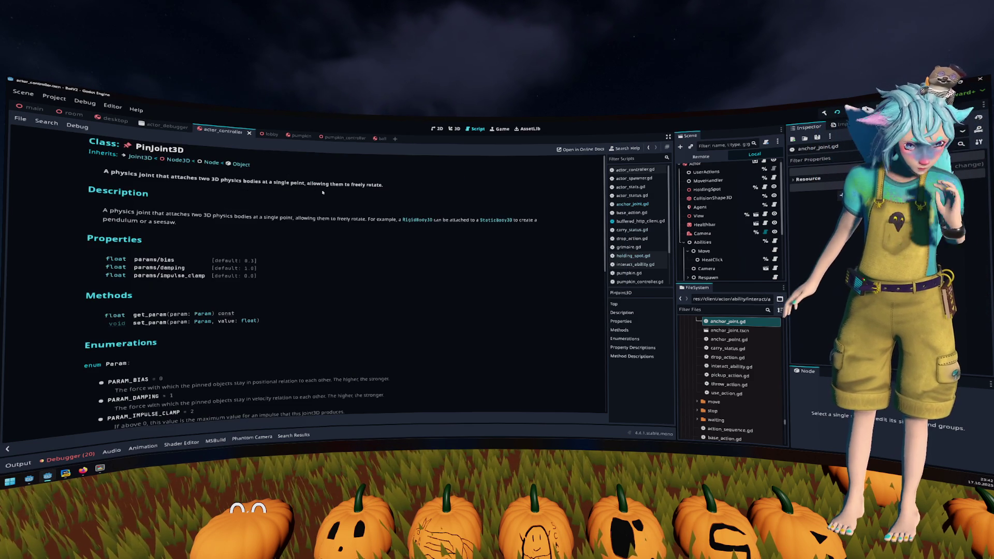
Scroll through the PinJoint3D docs, then go back twice to anchor_joint.gd's joint code.
scroll(322, 192, down, 3)
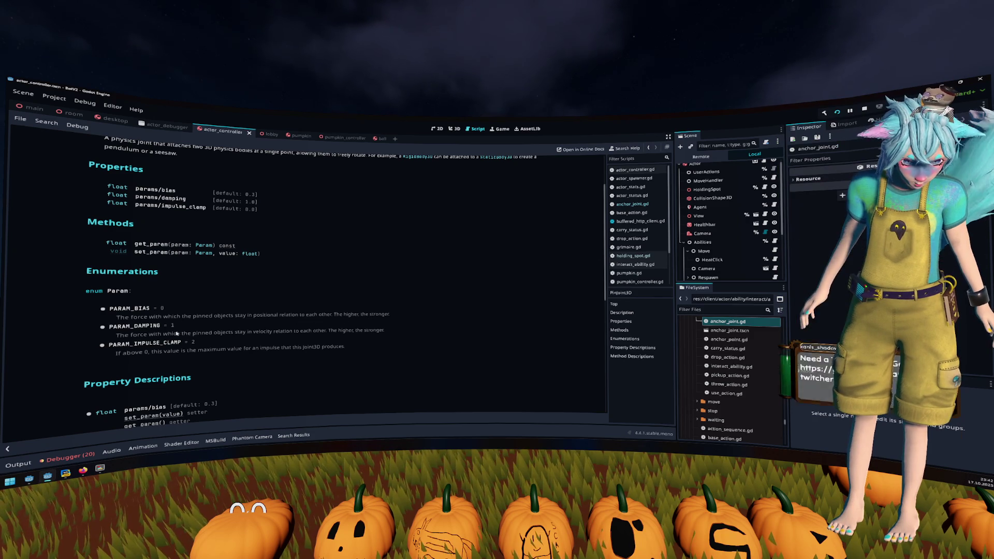
scroll(155, 323, down, 2)
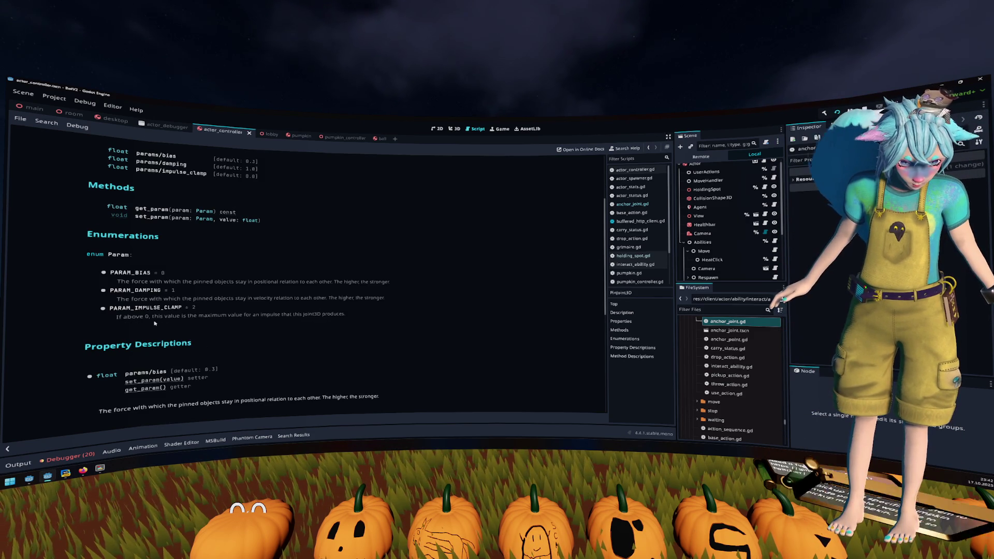
scroll(299, 324, down, 2)
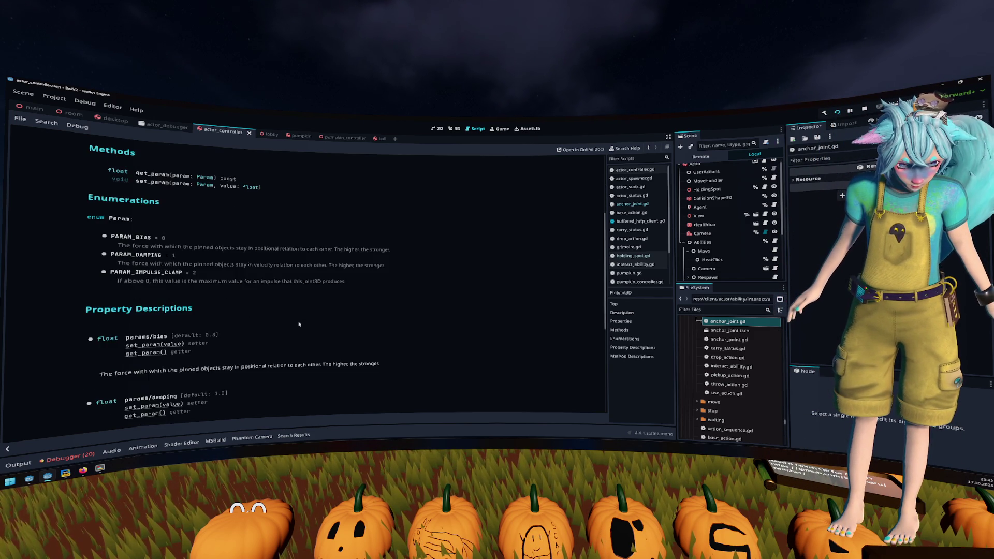
scroll(299, 325, down, 5)
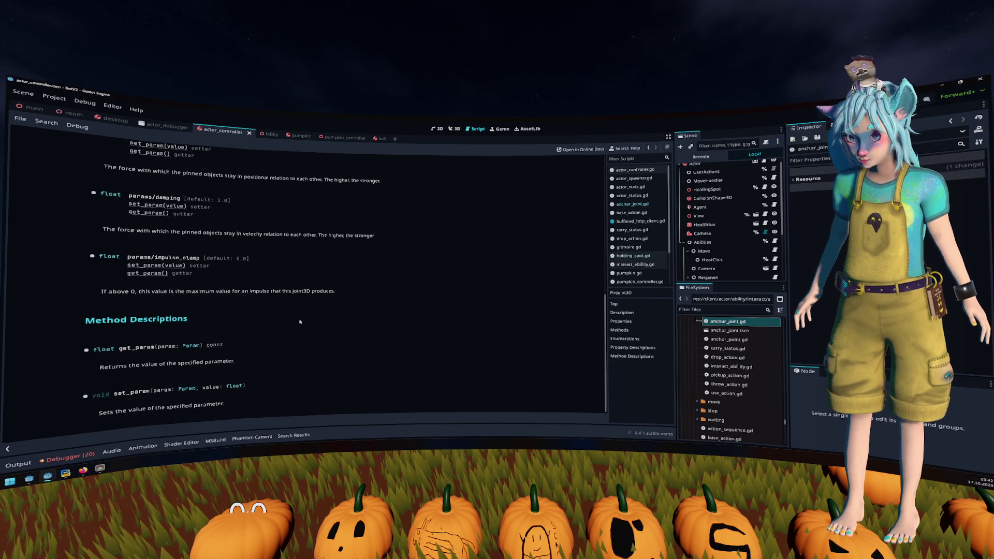
scroll(300, 321, up, 10)
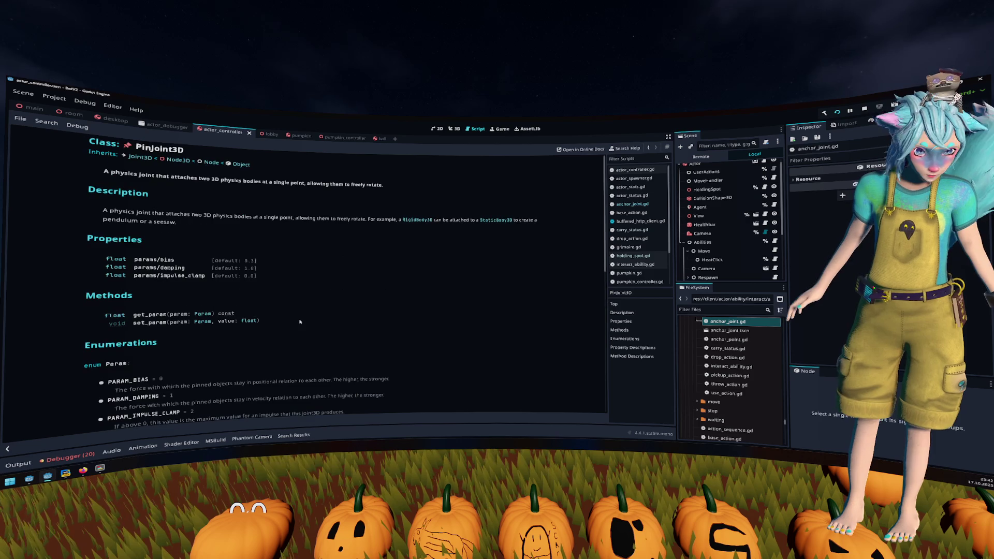
key(alt+Left)
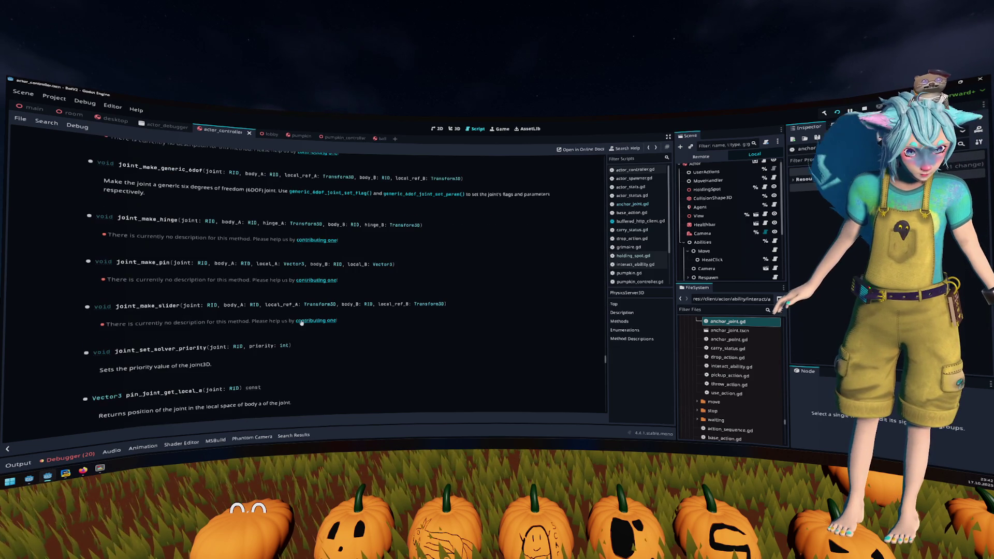
key(alt+Left)
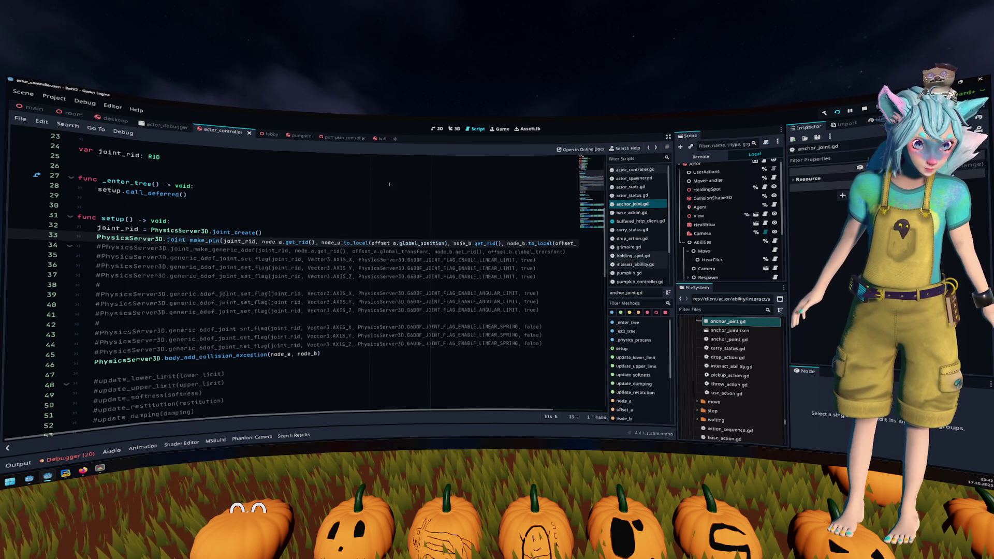
Lower the Pumpkin's center of mass to a negative y value and save the scene.
click(299, 136)
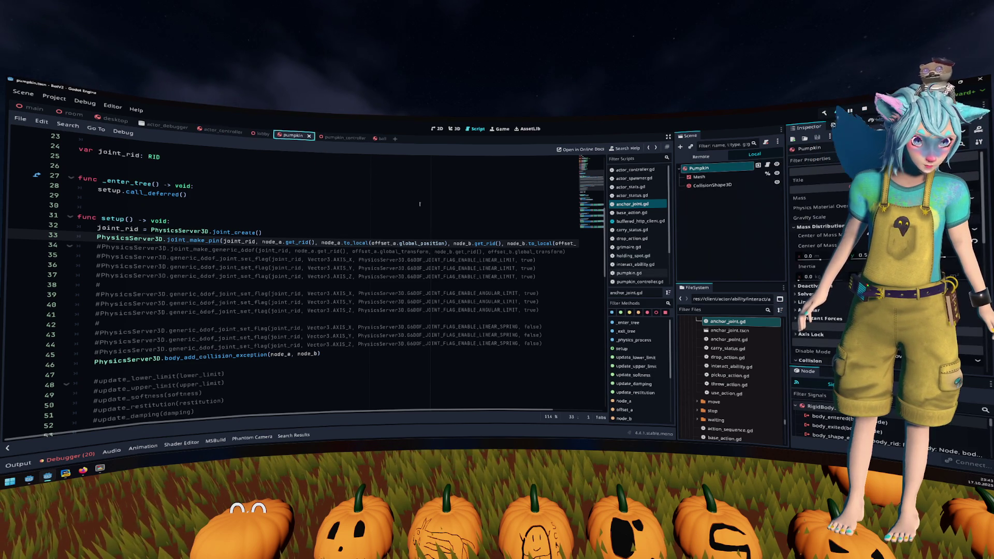
mouse_move(806, 268)
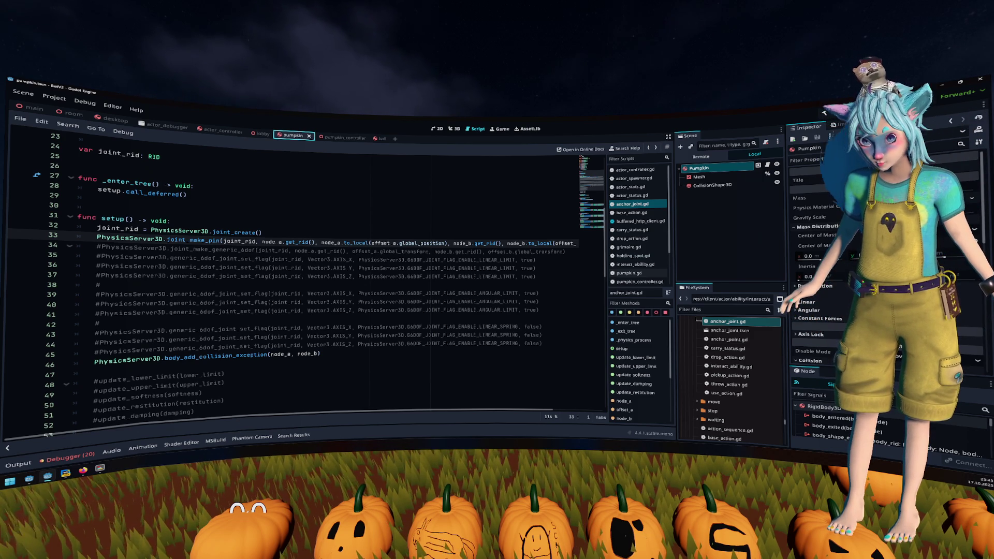
click(823, 245)
key(Return)
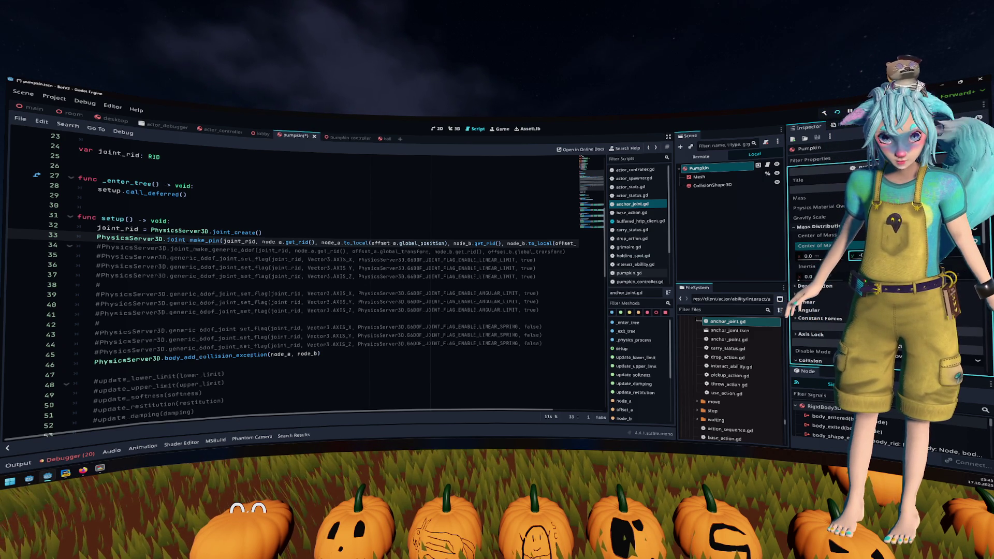
key(ctrl+s)
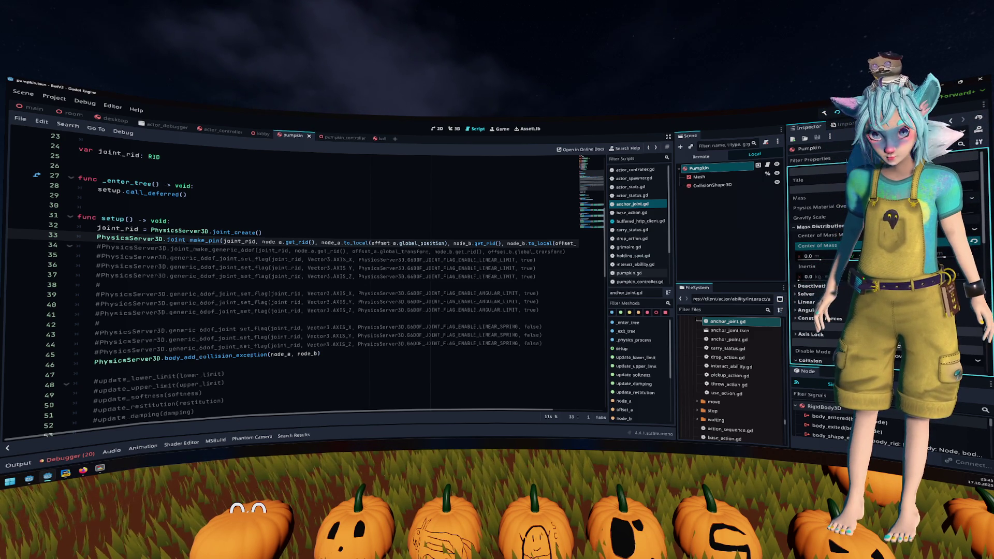
Open the pumpkin.gd script, then begin adding a child node to Pumpkin.
click(410, 205)
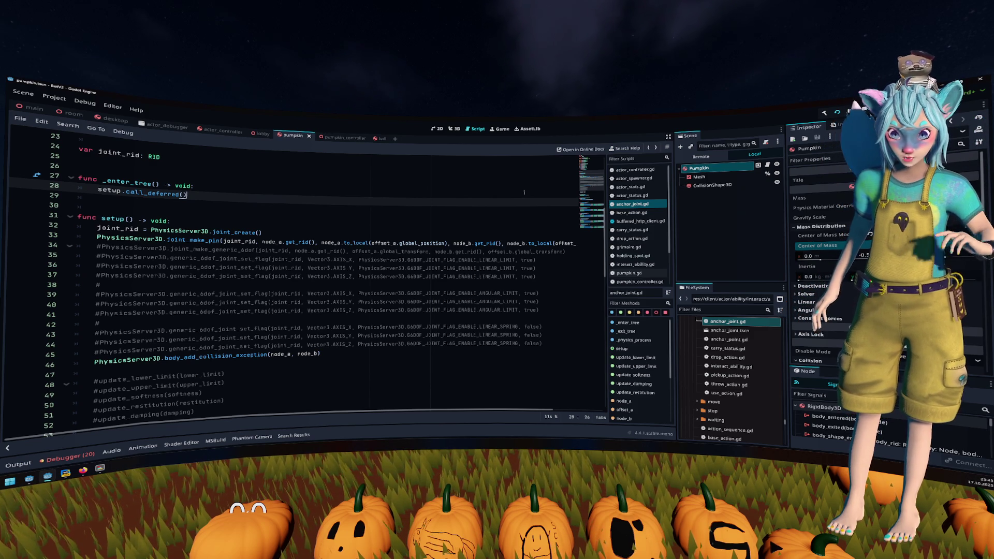
click(758, 165)
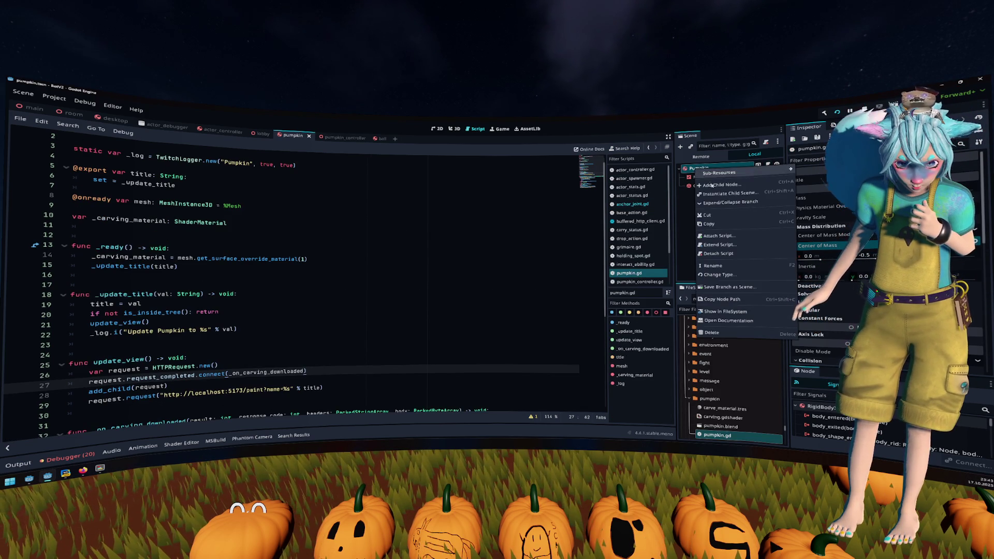
click(713, 186)
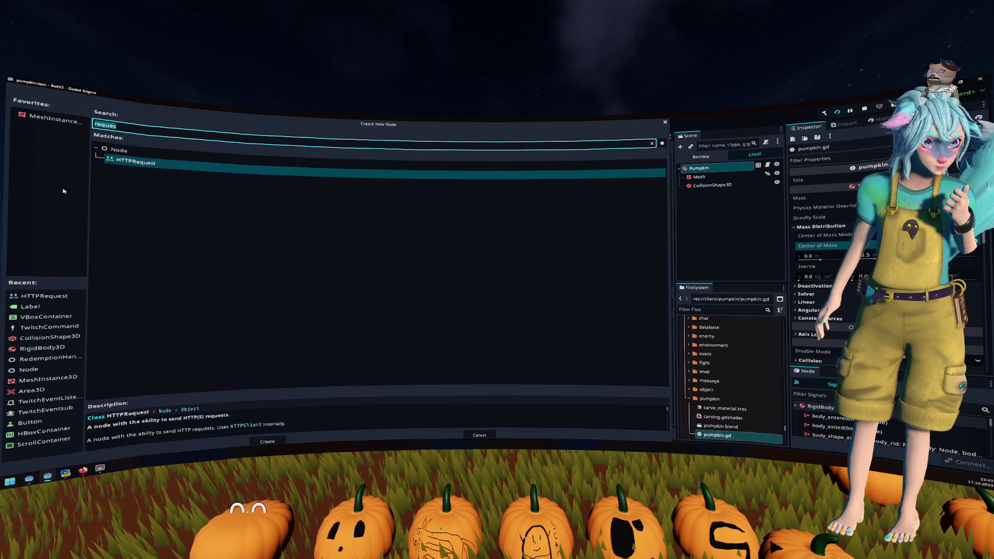
Create a plain Node as a new child under Pumpkin.
click(130, 156)
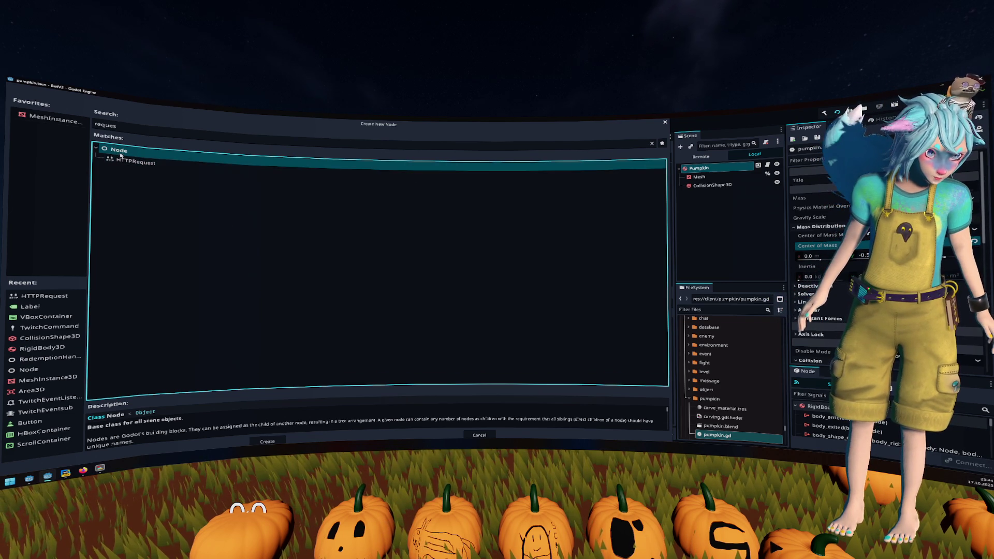
key(Return)
key(F2)
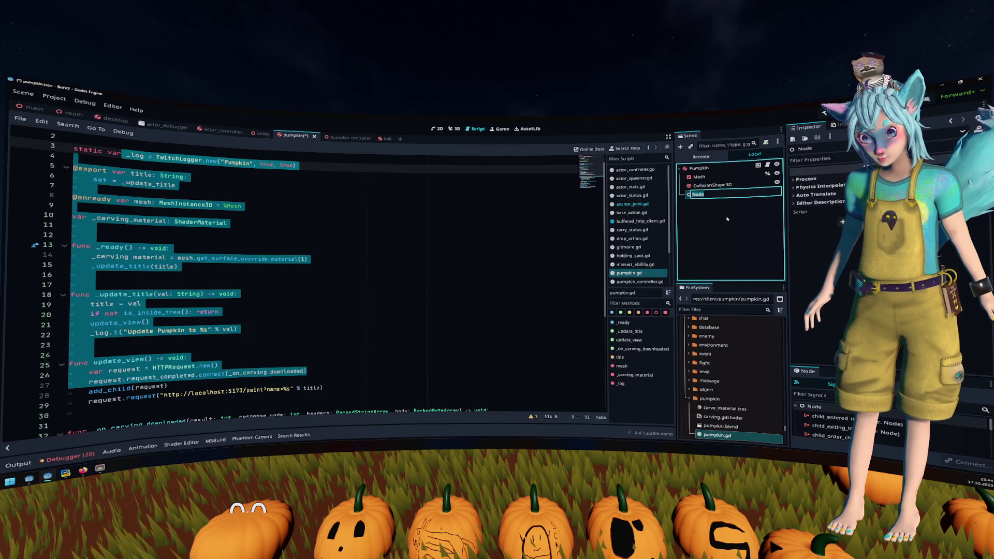
Rename the new node to HoldUpright and choose Attach Script from its context menu.
text(How)
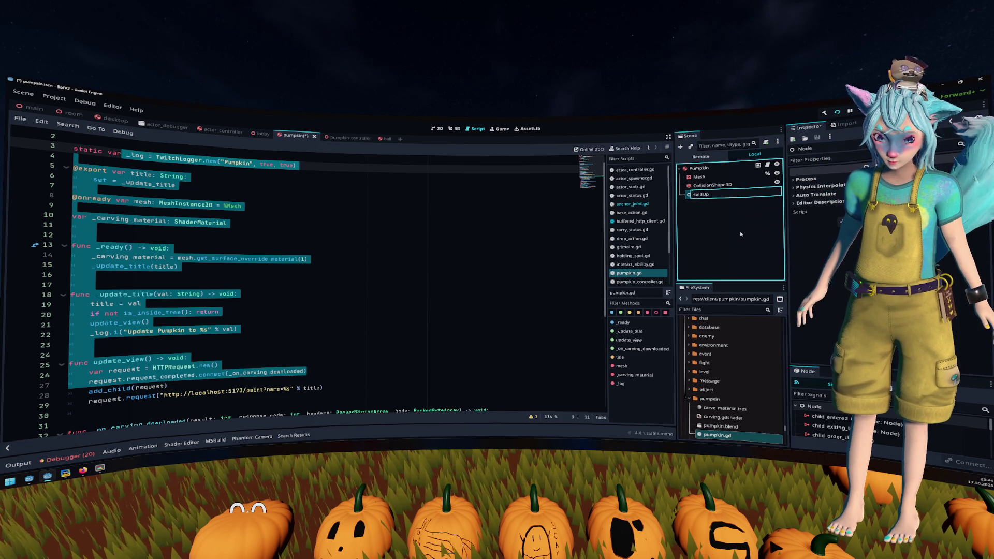
text(ght)
key(Return)
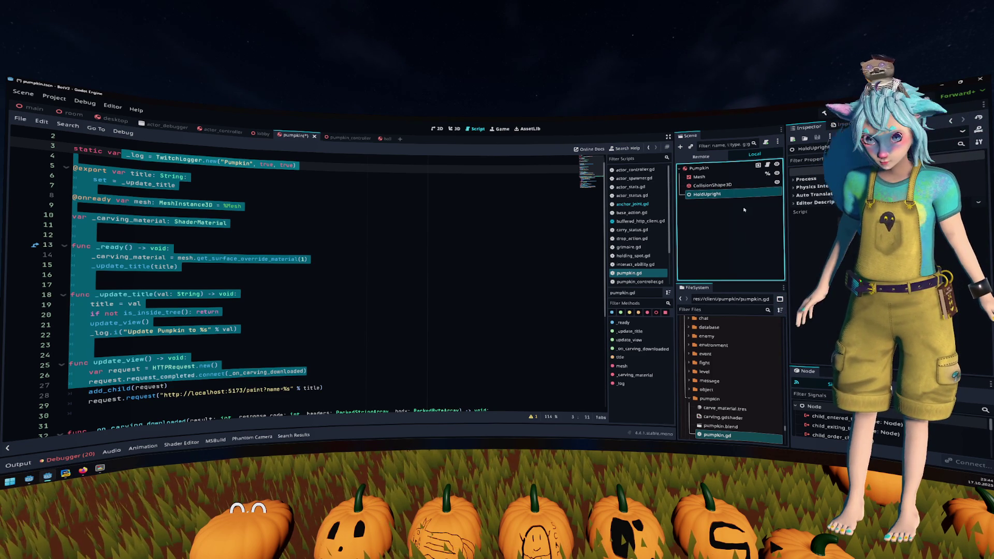
right_click(738, 195)
click(762, 250)
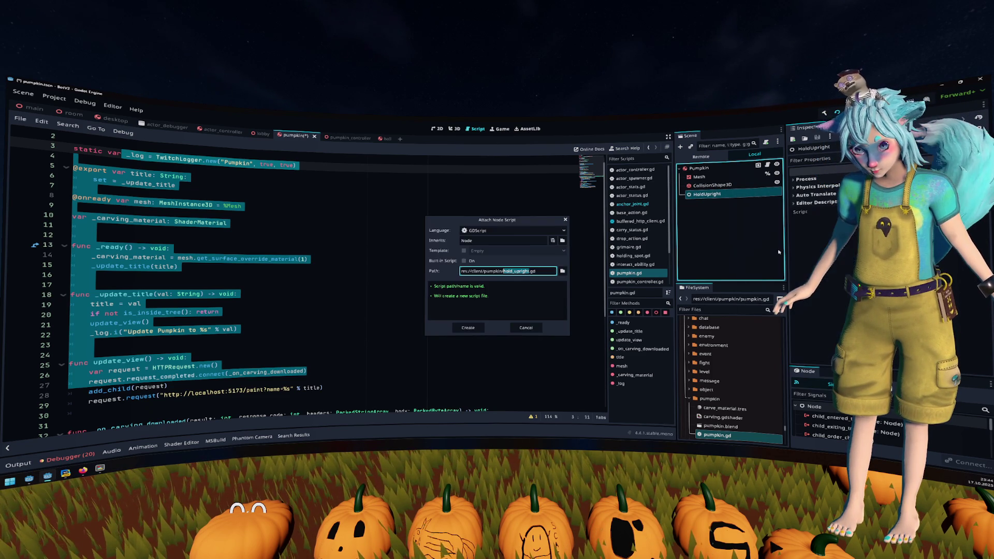
Create fixate_rotation.gd in the client util folder as HoldUpright's script.
click(562, 270)
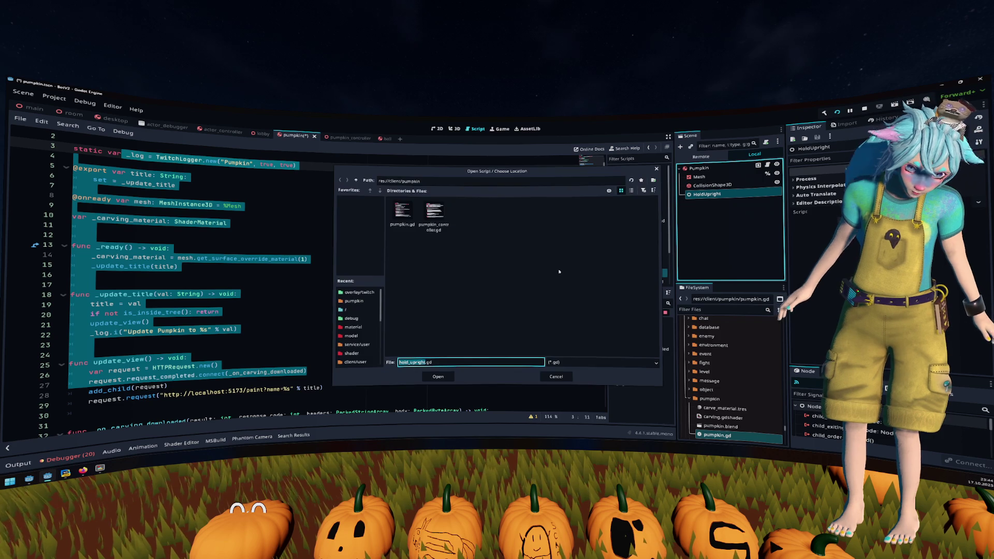
click(355, 180)
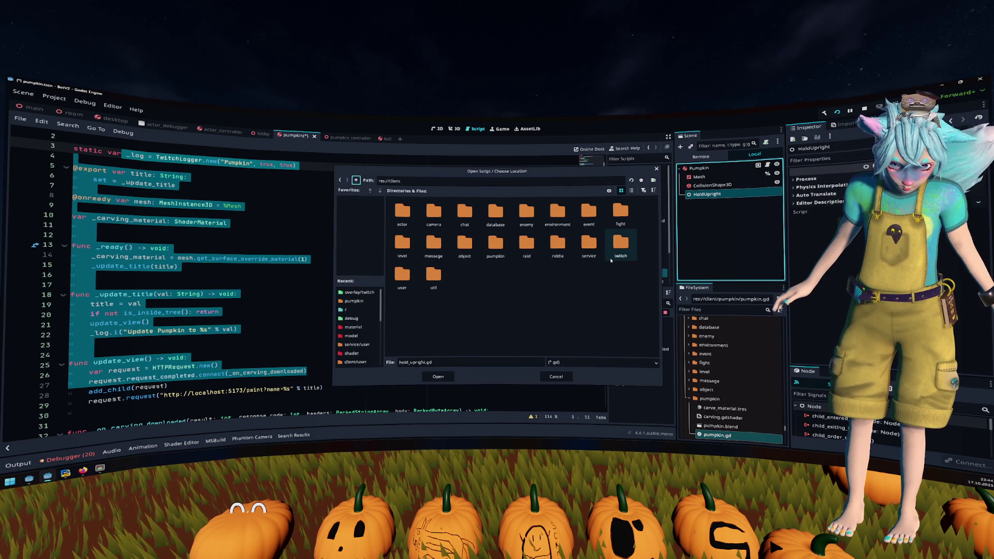
double_click(436, 288)
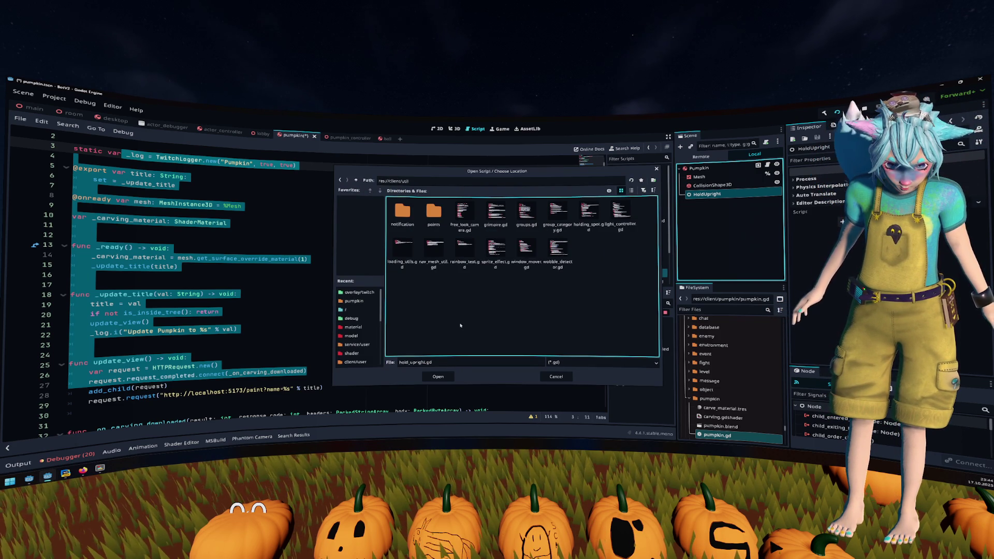
click(431, 377)
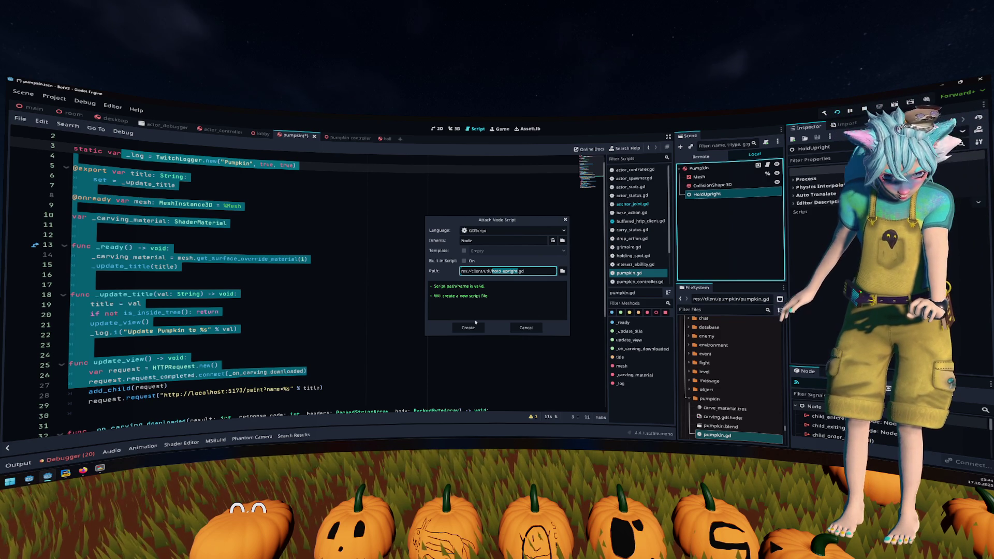
text(fix_)
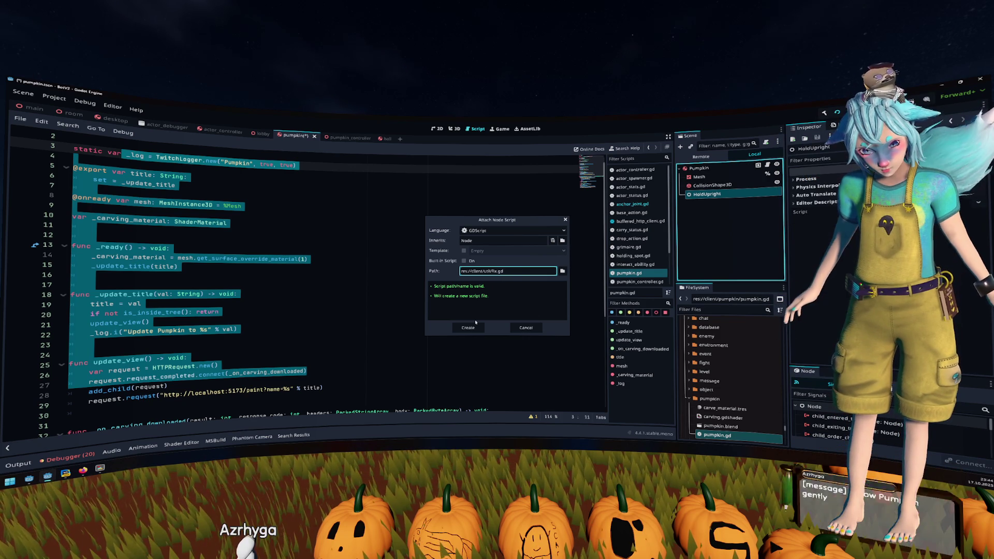
text(ate_rotation)
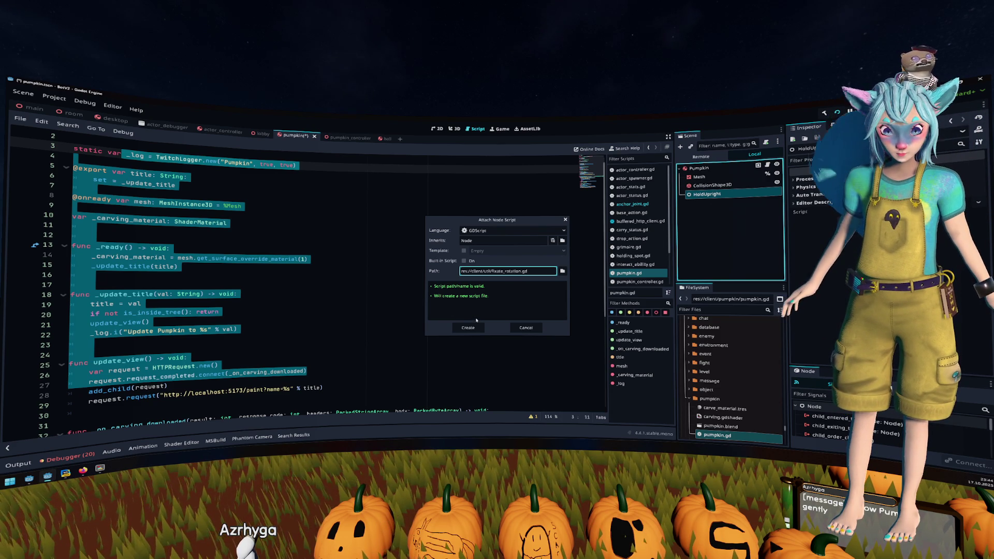
click(471, 327)
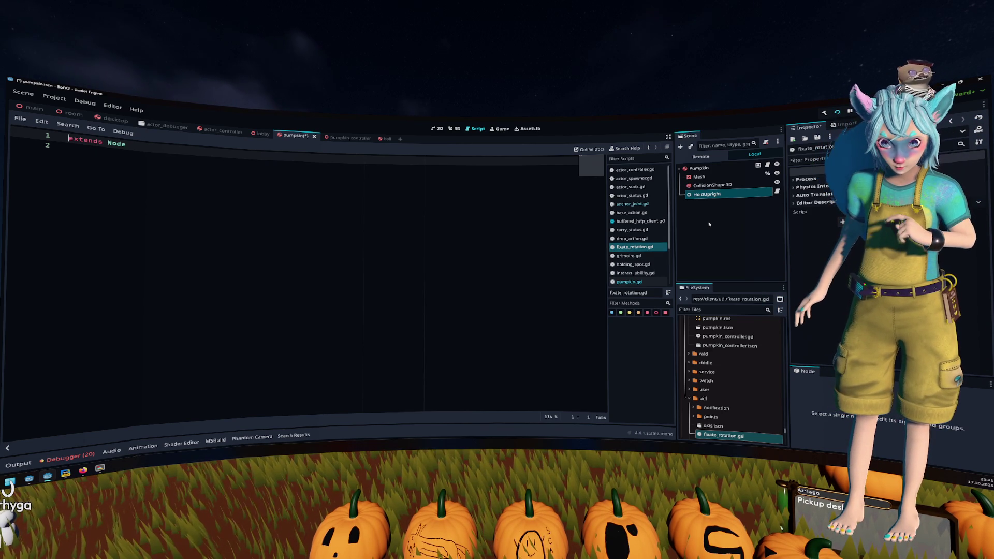
click(464, 214)
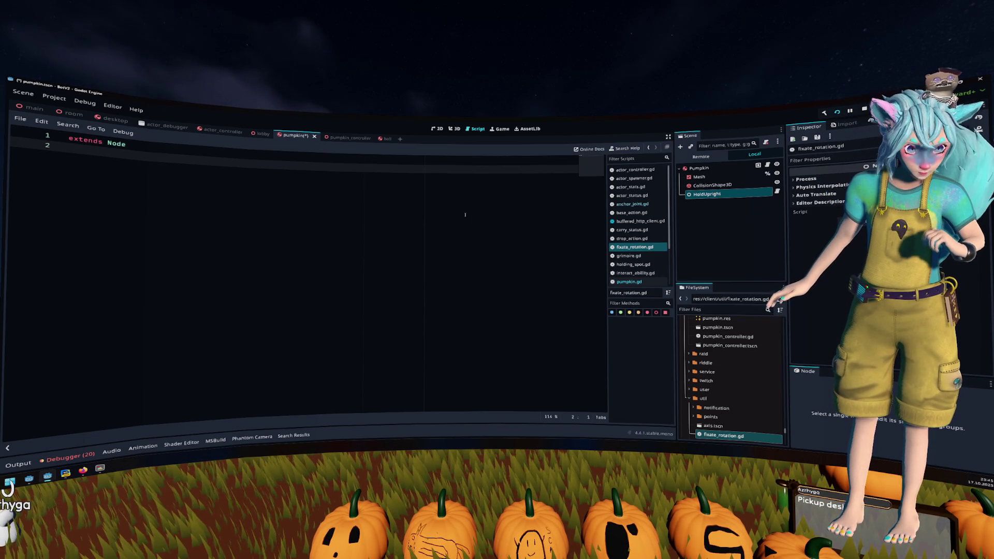
key(Return)
text(@export )
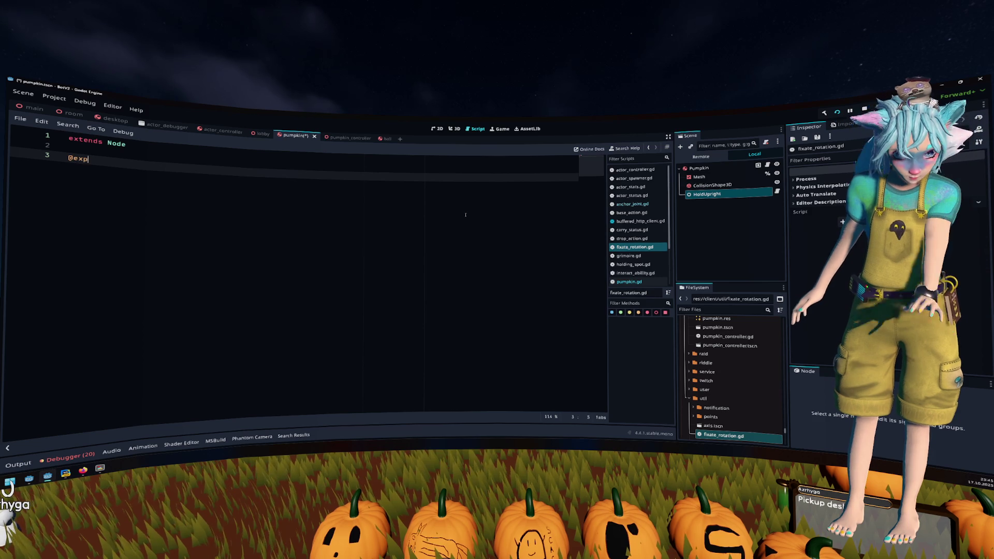
text(var )
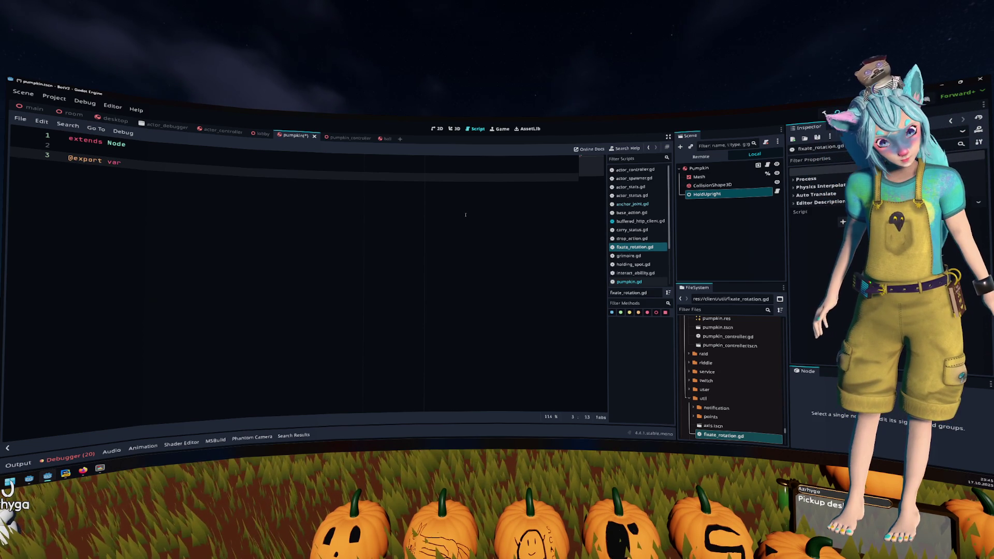
text(target: Node)
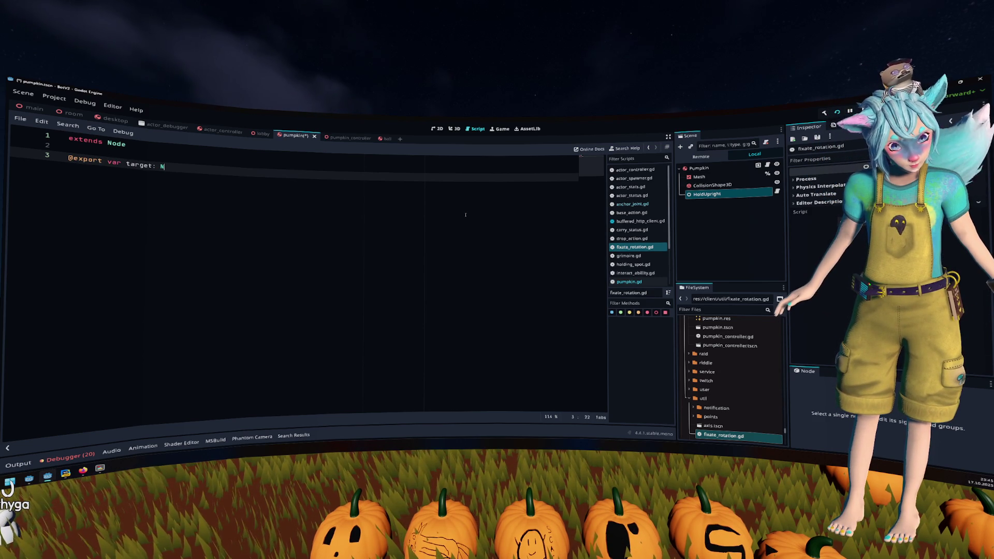
text(3D)
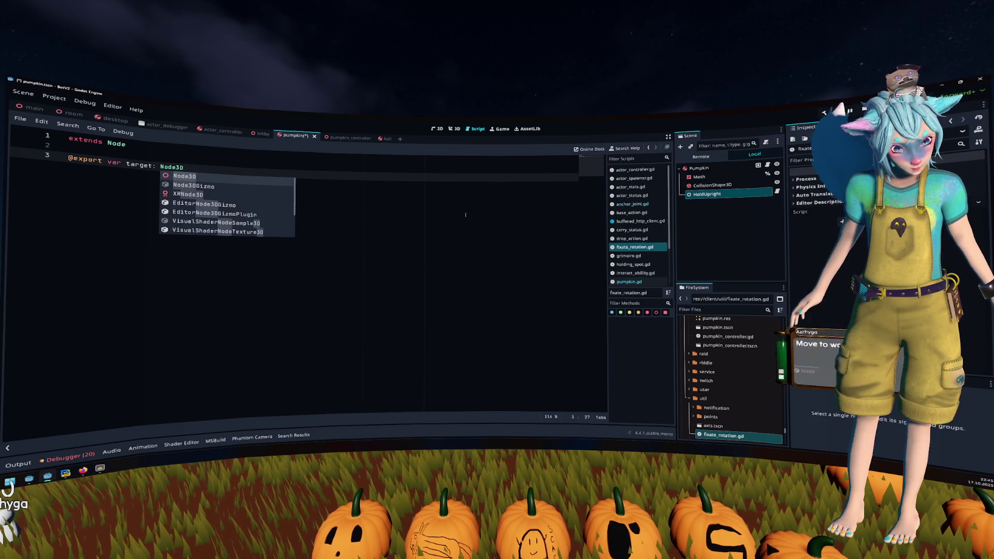
key(Return)
key(ctrl+z)
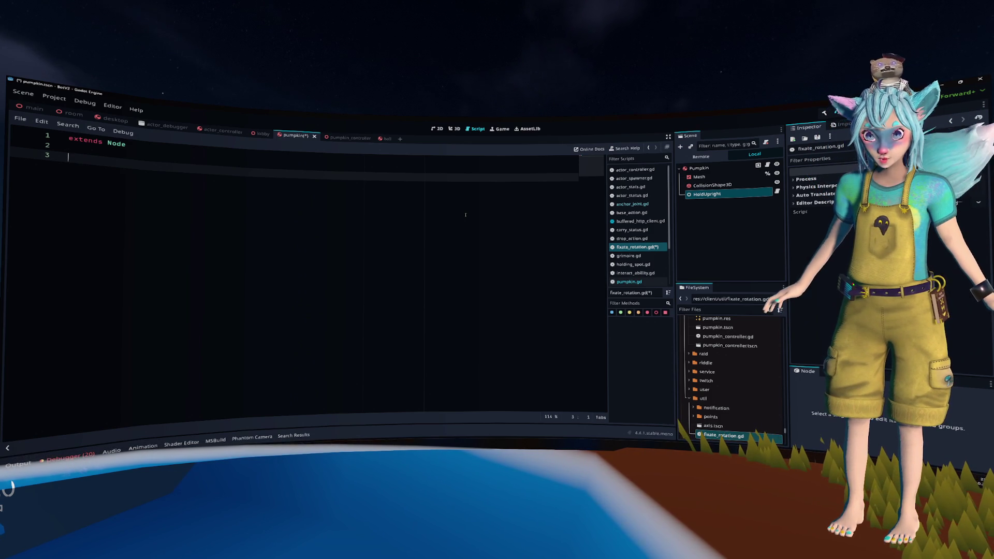
text(@export)
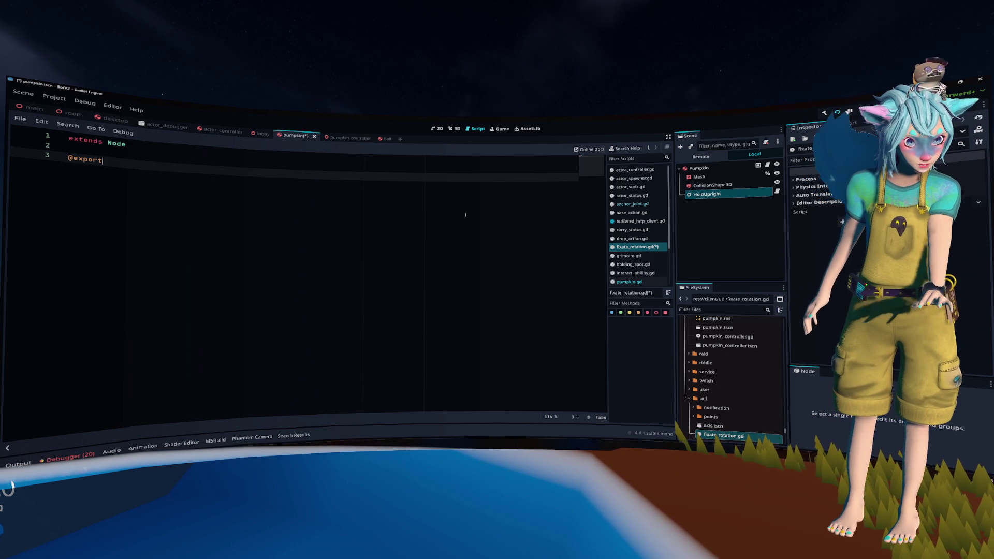
key(Return)
text(var target_vec)
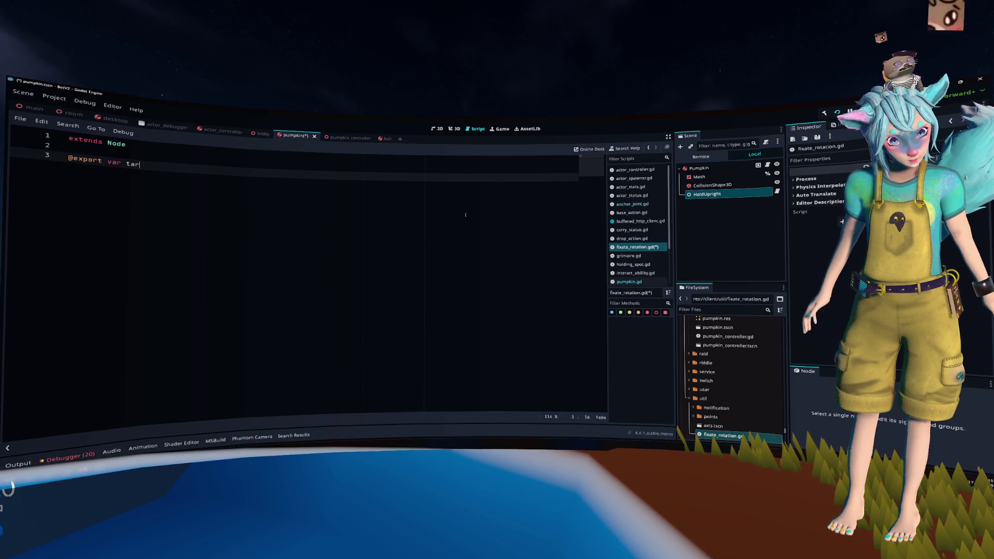
text(tor: )
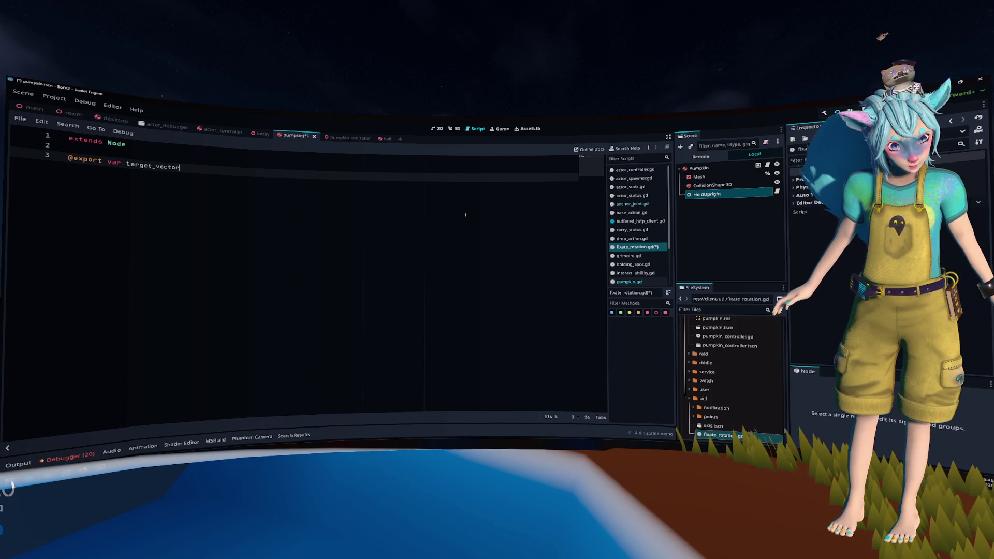
text(Vector3)
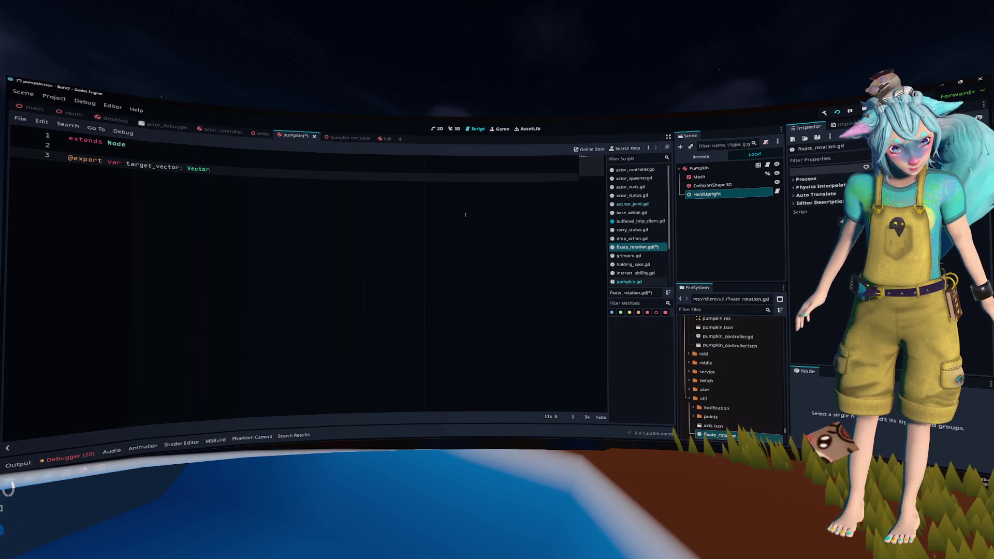
key(Return)
key(Return)
text(func)
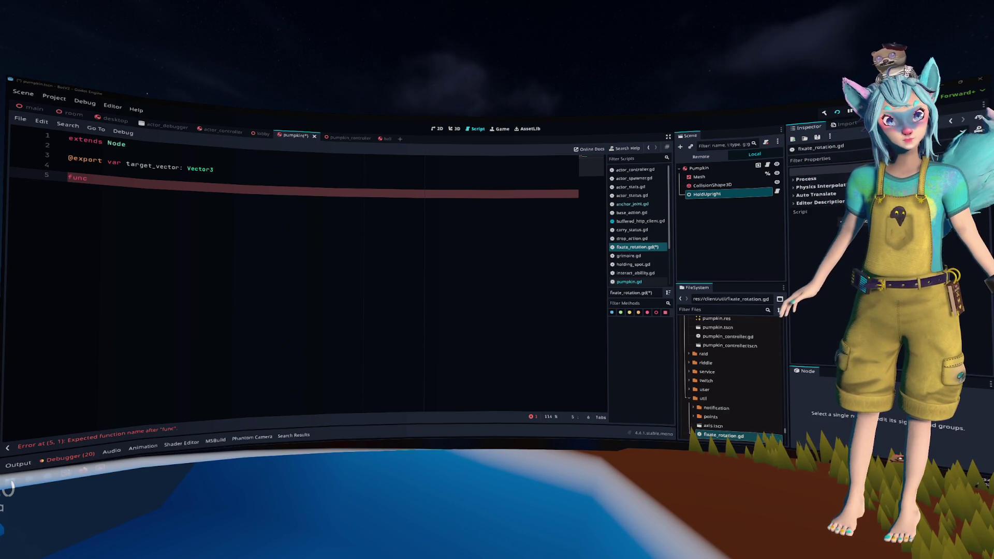
click(454, 253)
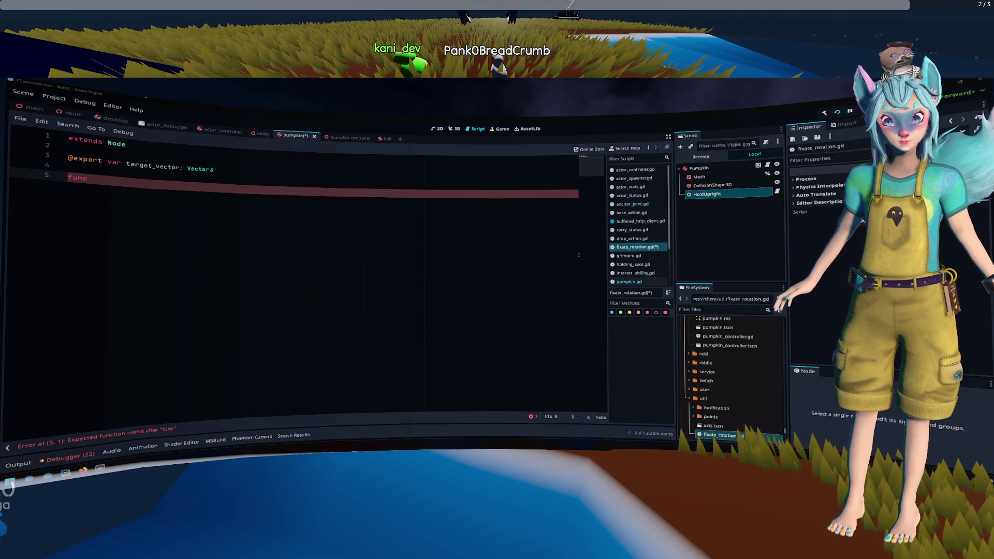
key(alt+Tab)
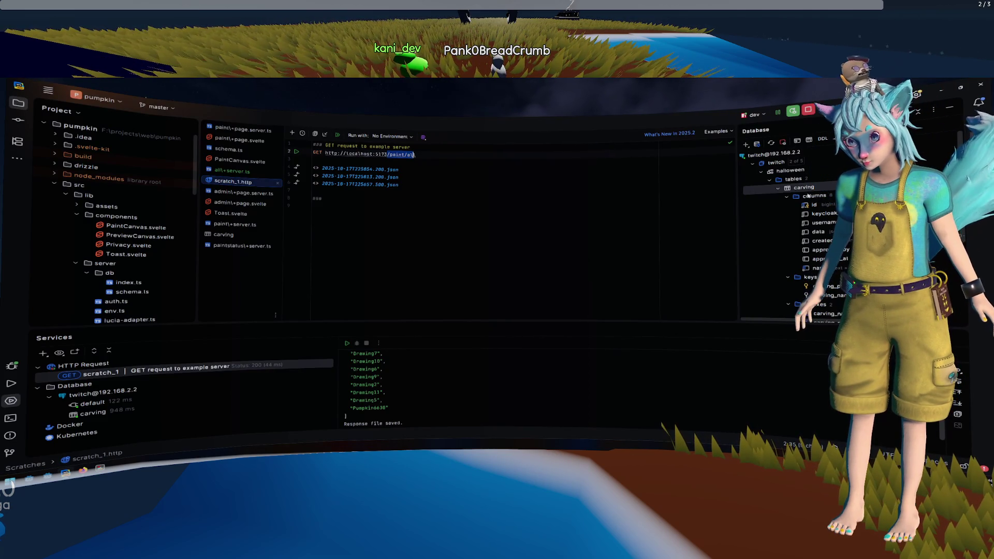
In WebStorm, review the carving table's names and approval times, then close it.
double_click(804, 188)
scroll(608, 280, down, 2)
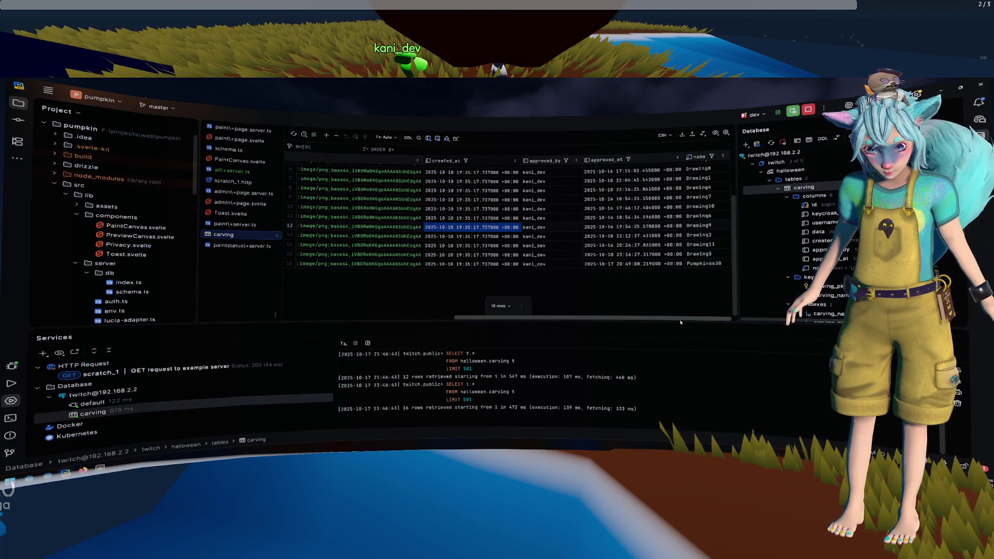
scroll(681, 322, left, 2)
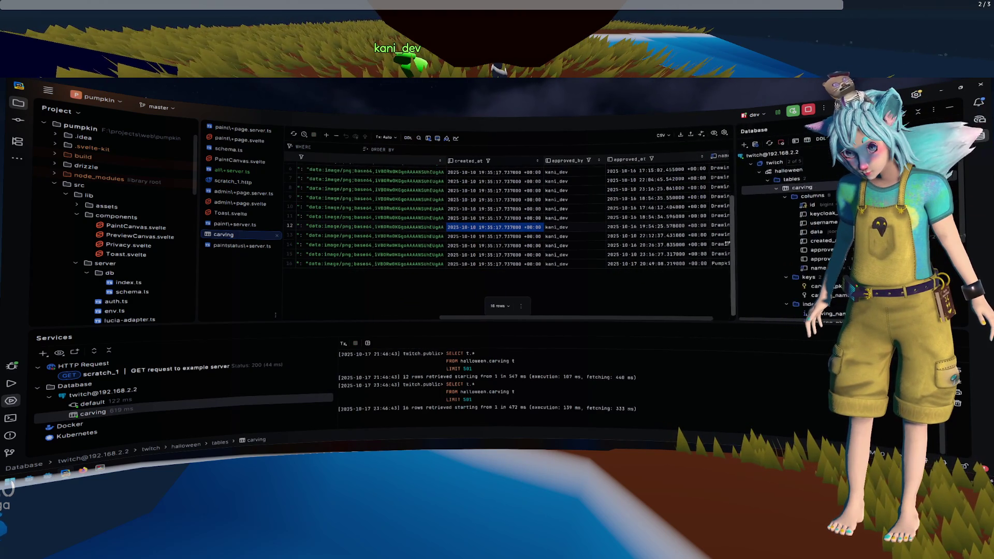
drag(727, 243, 784, 239)
click(715, 261)
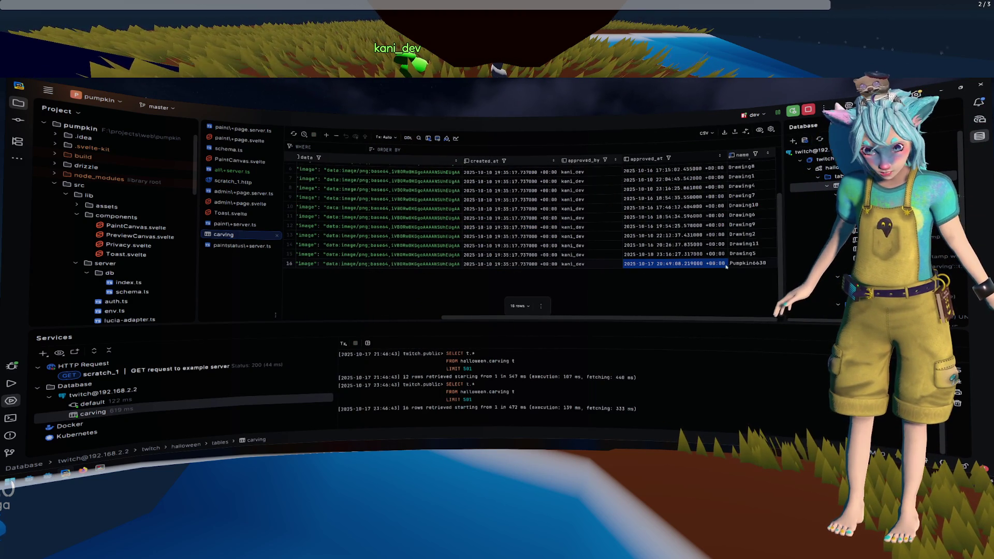
click(730, 267)
scroll(749, 268, up, 3)
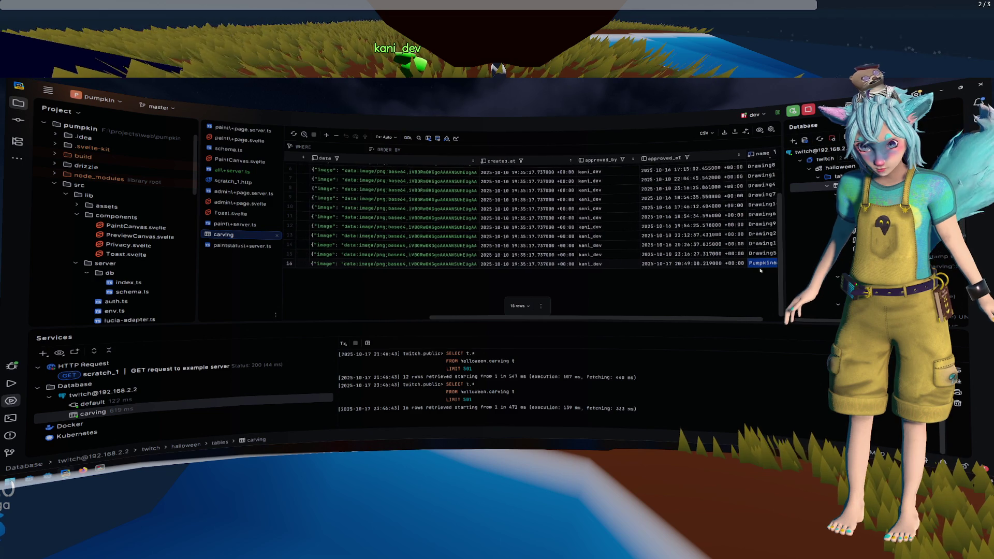
click(757, 185)
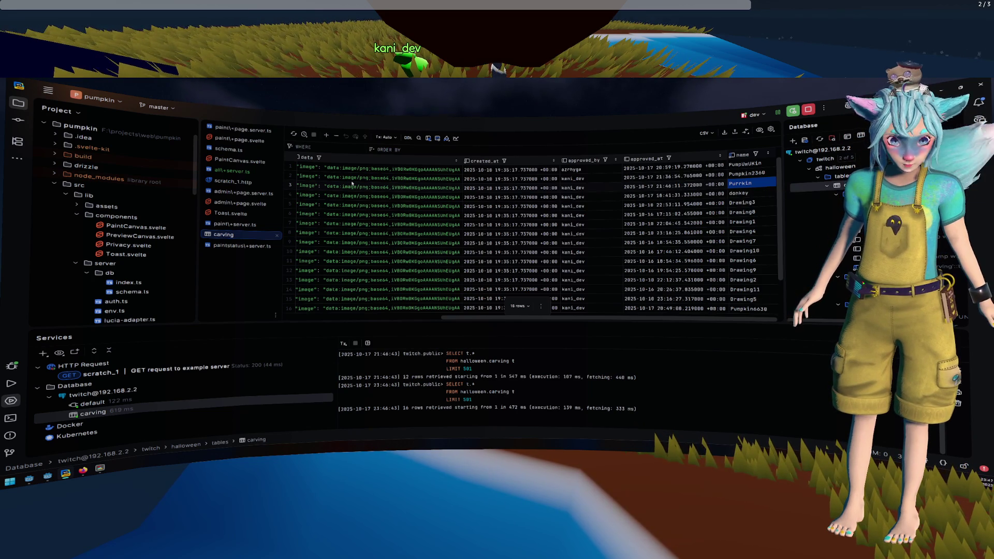
click(279, 236)
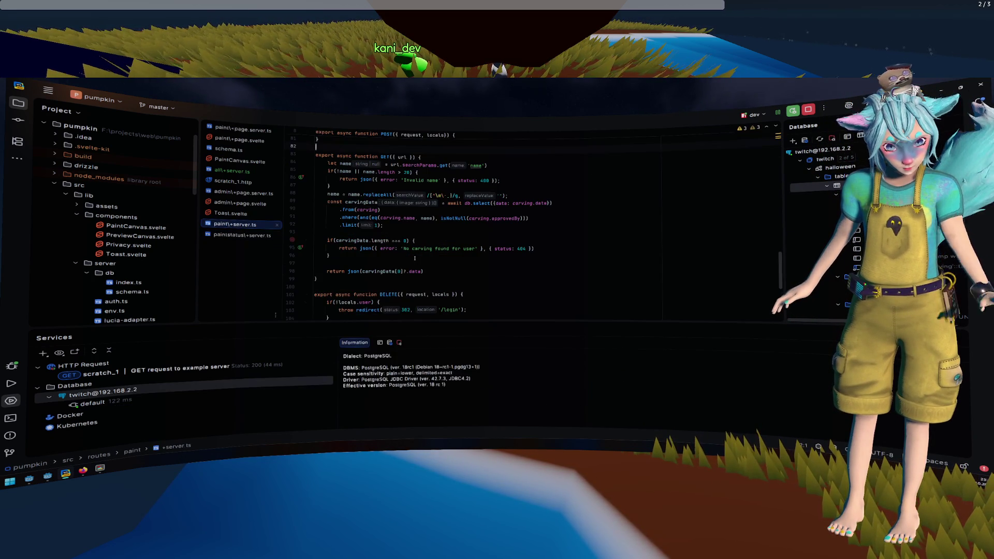
key(alt+Tab)
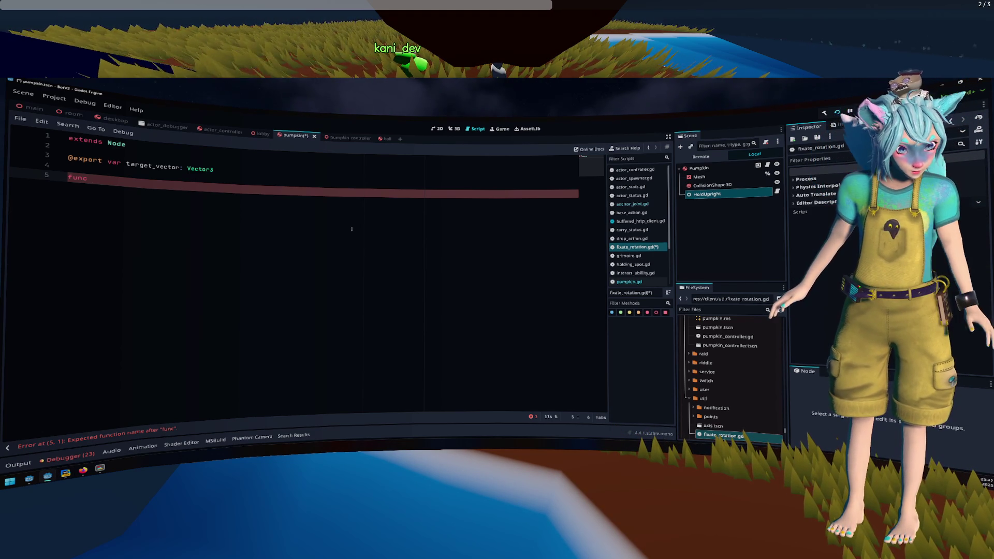
Add a _physics_process(delta) function that stores owner as a Node3D target.
text(phy)
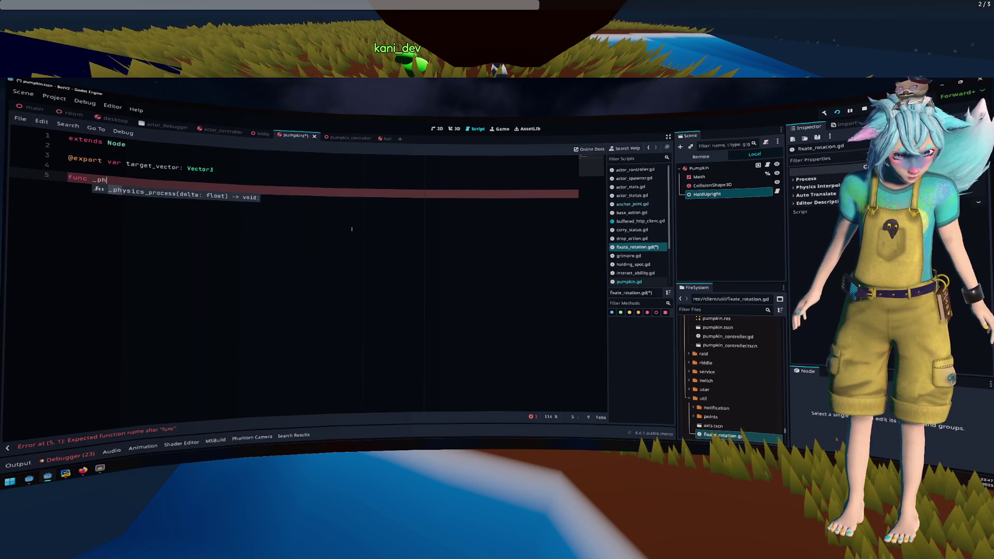
key(Return)
key(Return)
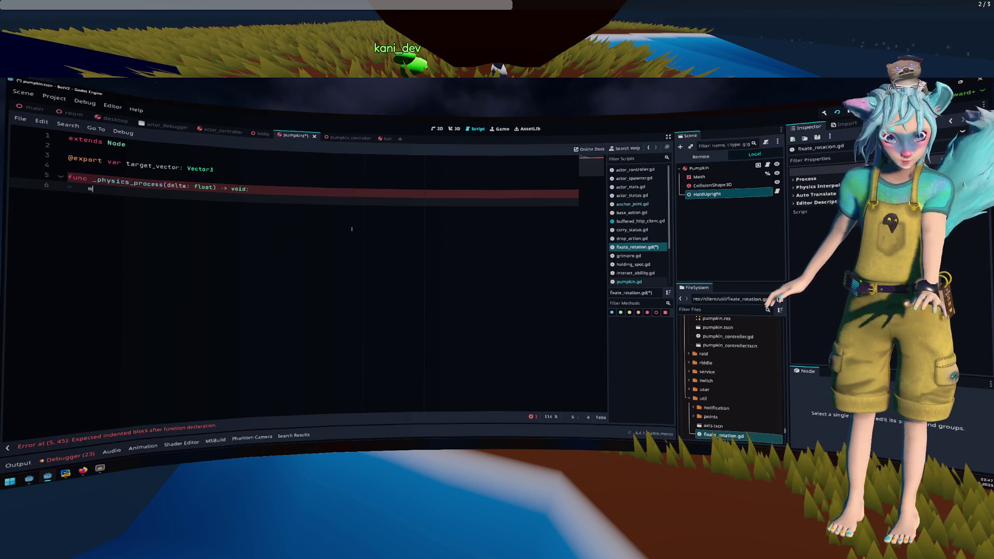
key(Home)
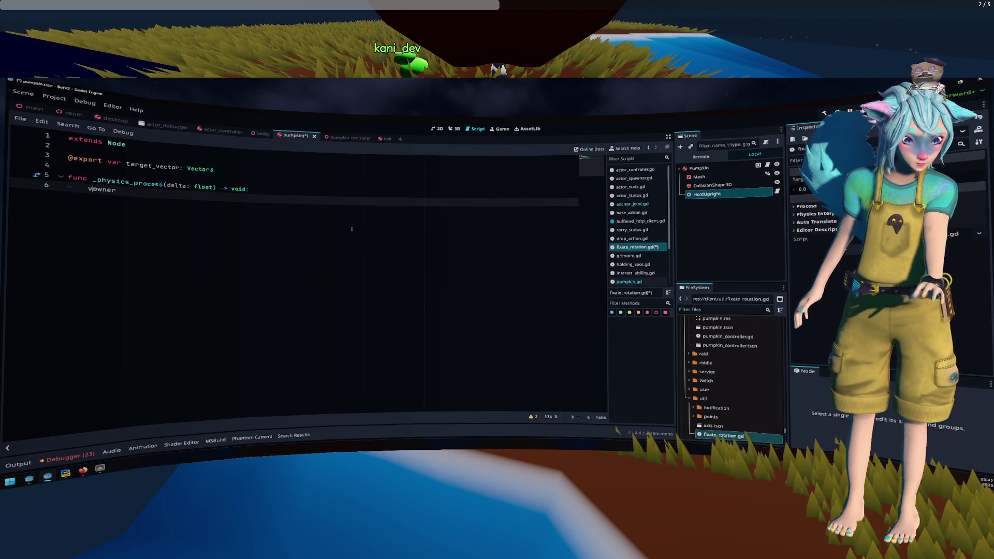
text(var target)
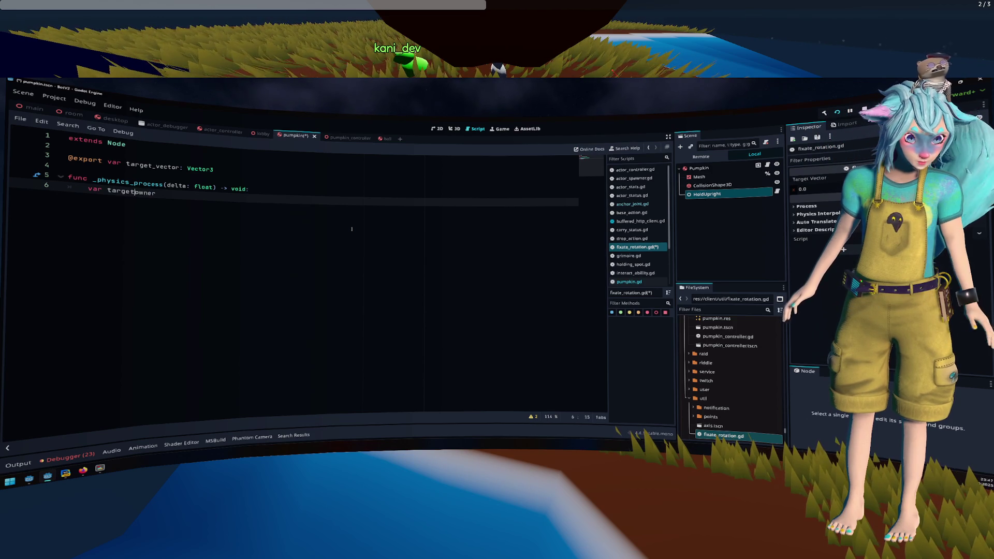
text(e3D )
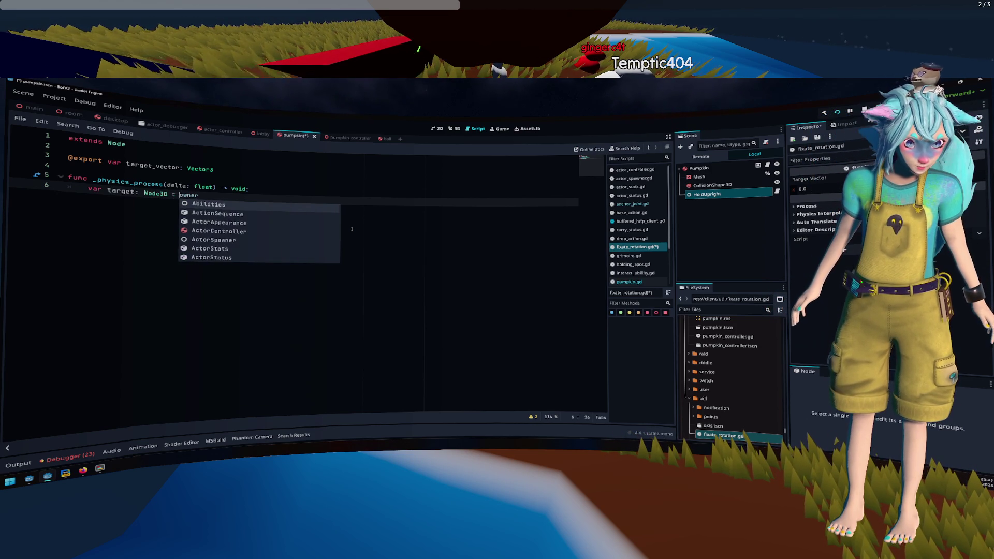
text(=)
key(End)
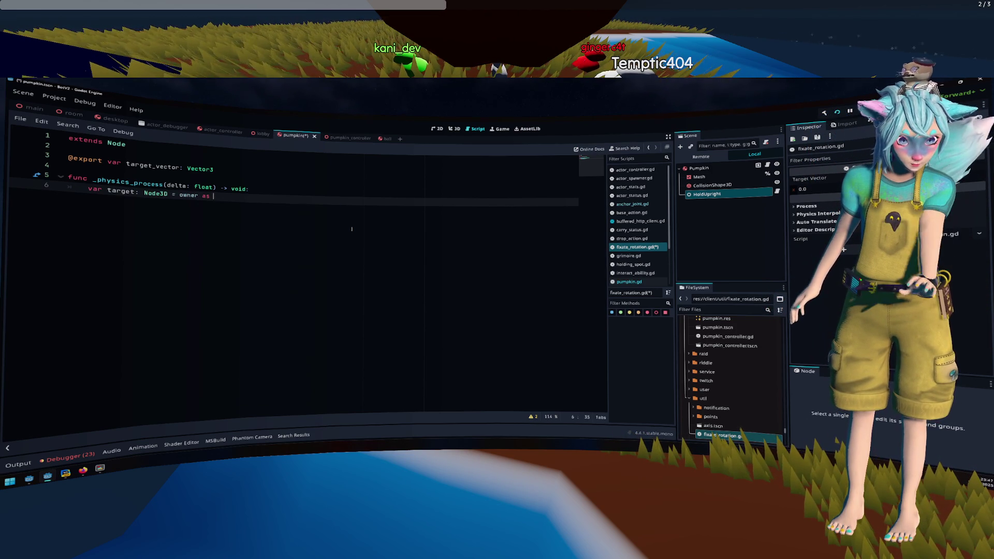
text(ode)
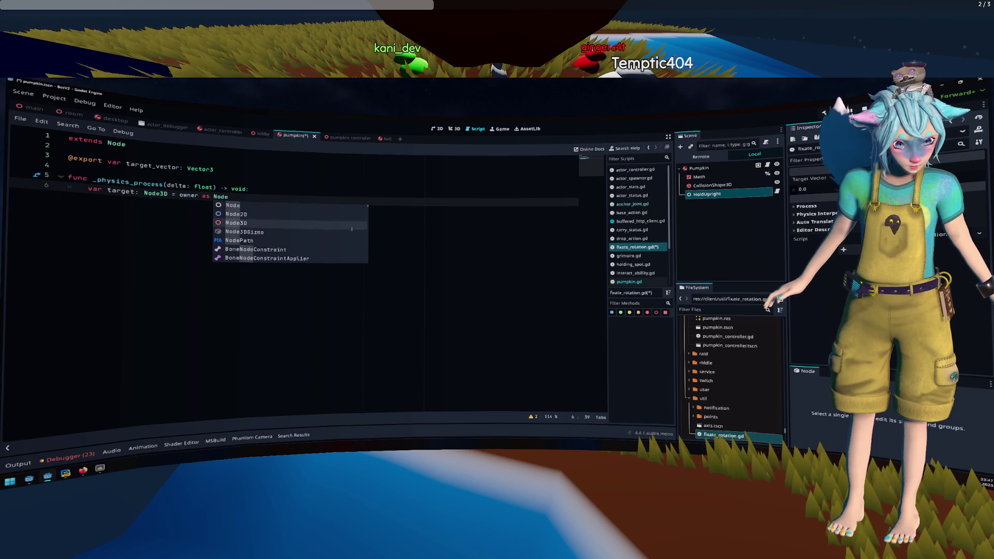
key(Return)
key(Return)
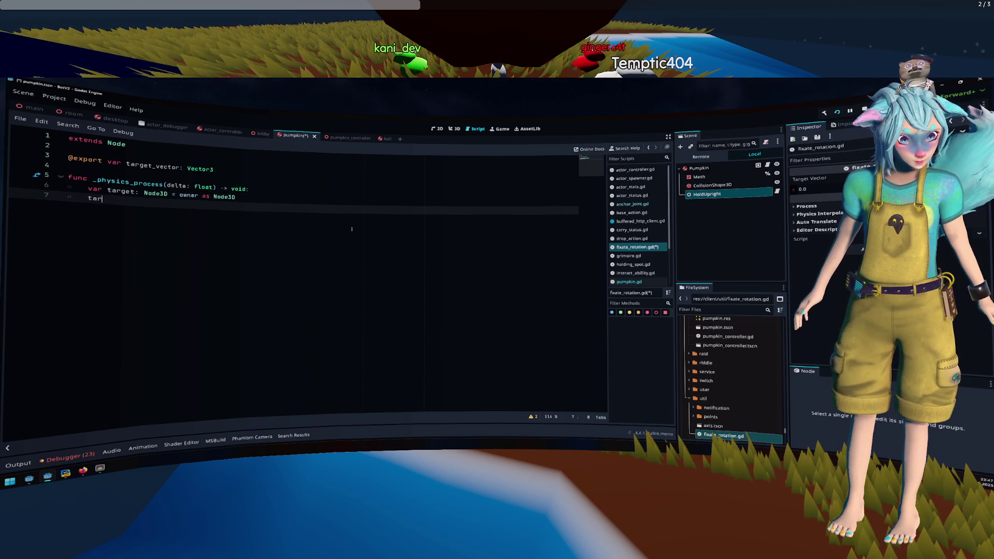
Try basis and rotate completions on line 7, then trim it back to 'target.'.
text(basis.rotat)
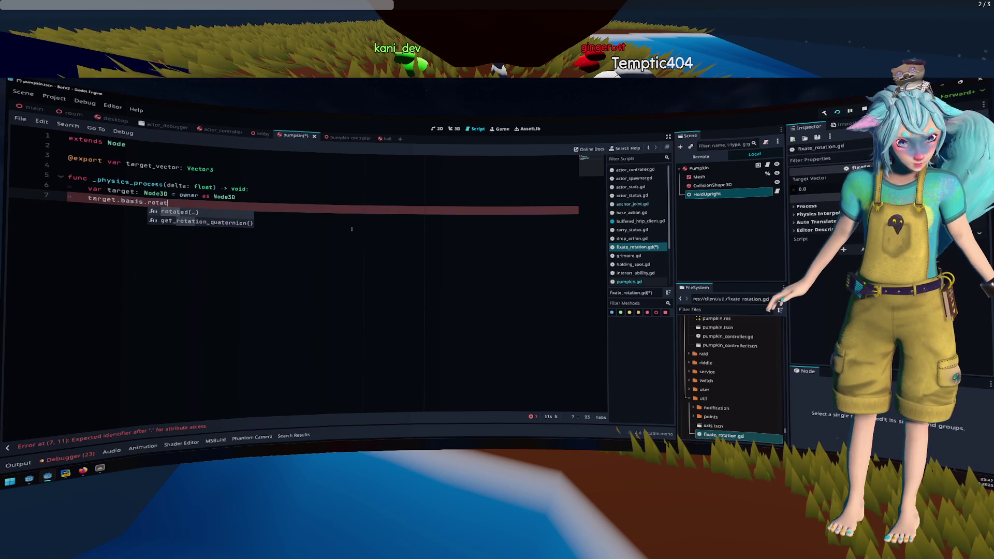
key(BackSpace)
key(BackSpace)
key(BackSpace)
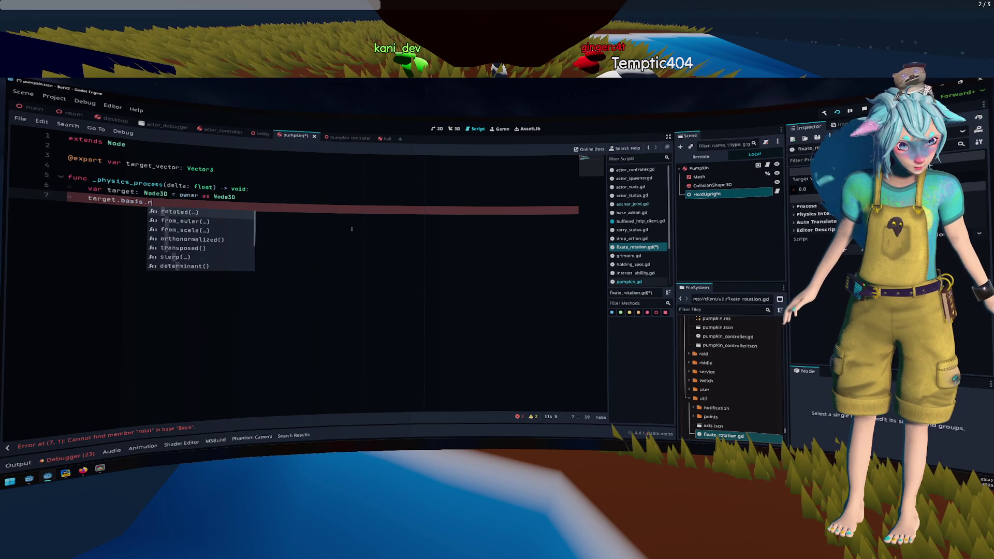
key(BackSpace)
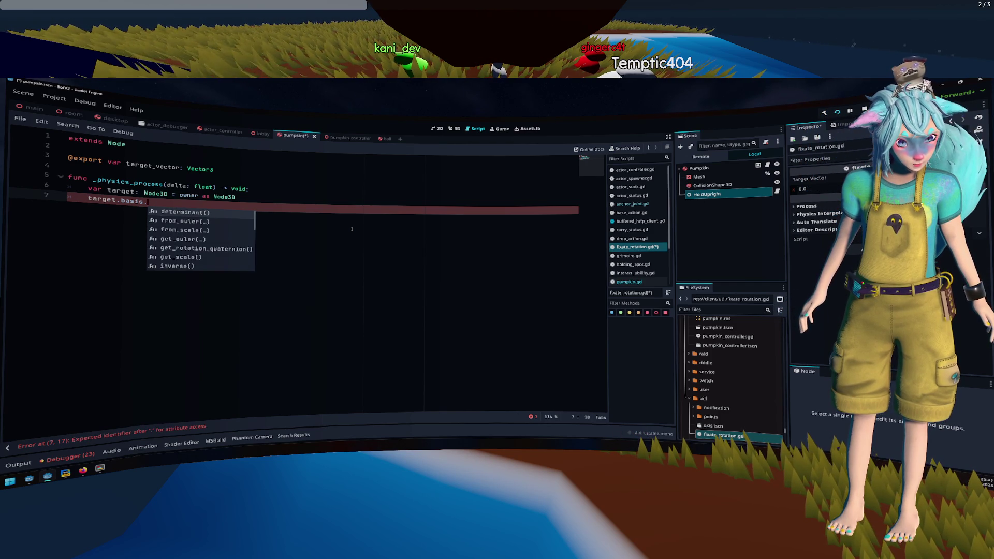
key(BackSpace)
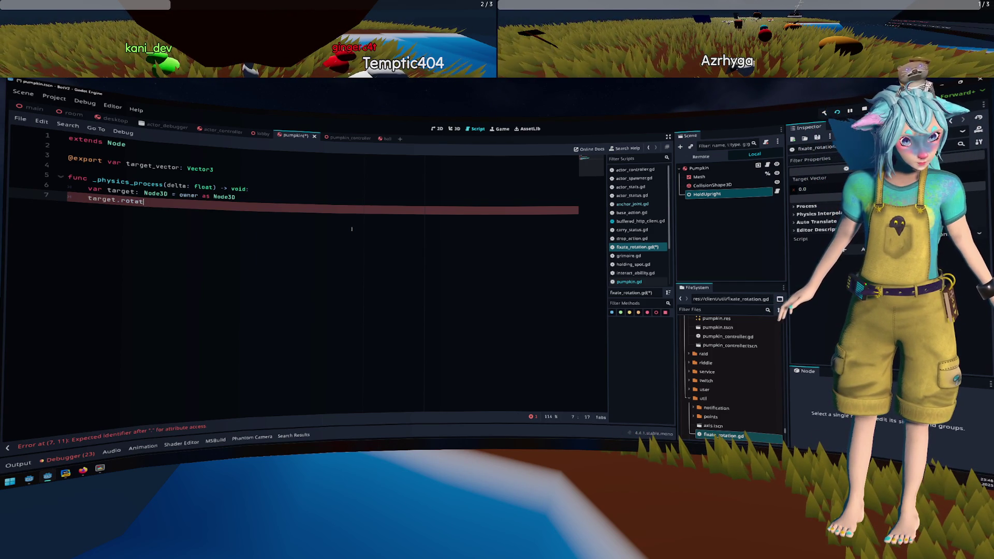
text(e)
key(Down)
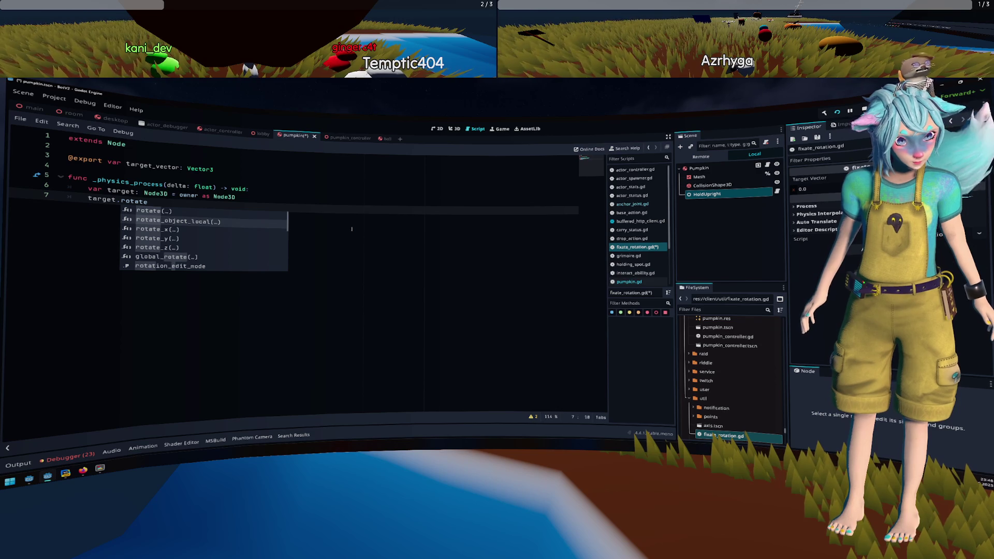
key(Down)
key(Down)
key(Down)
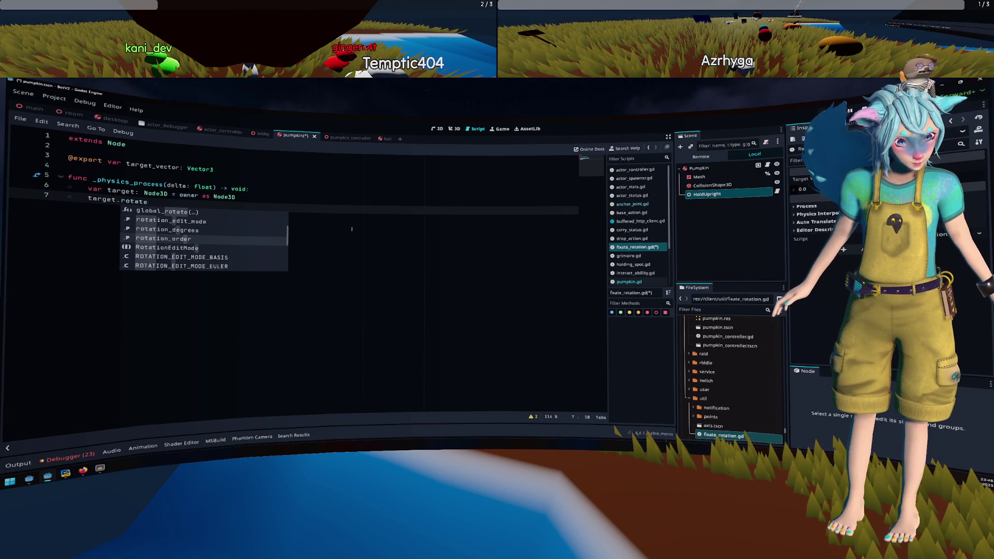
key(BackSpace)
key(BackSpace)
key(BackSpace)
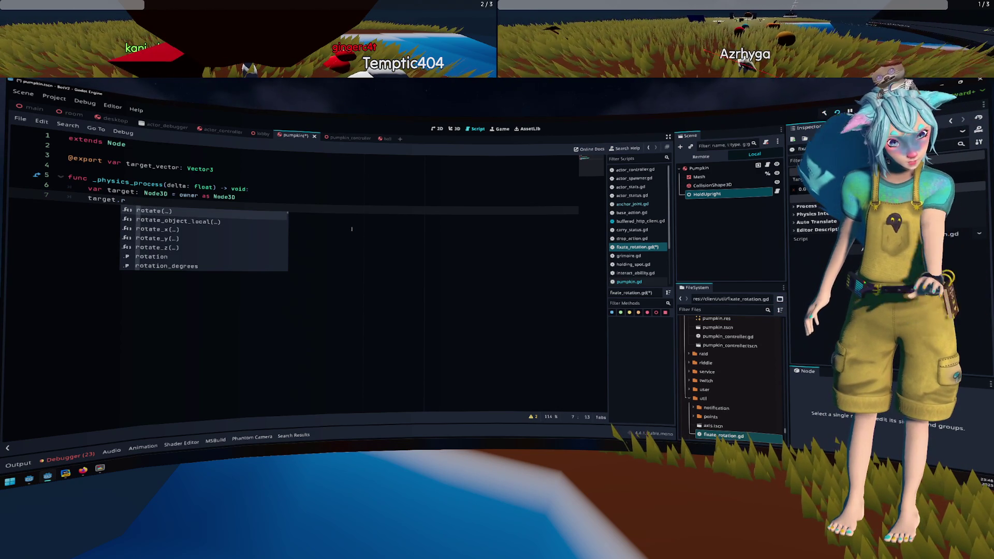
key(BackSpace)
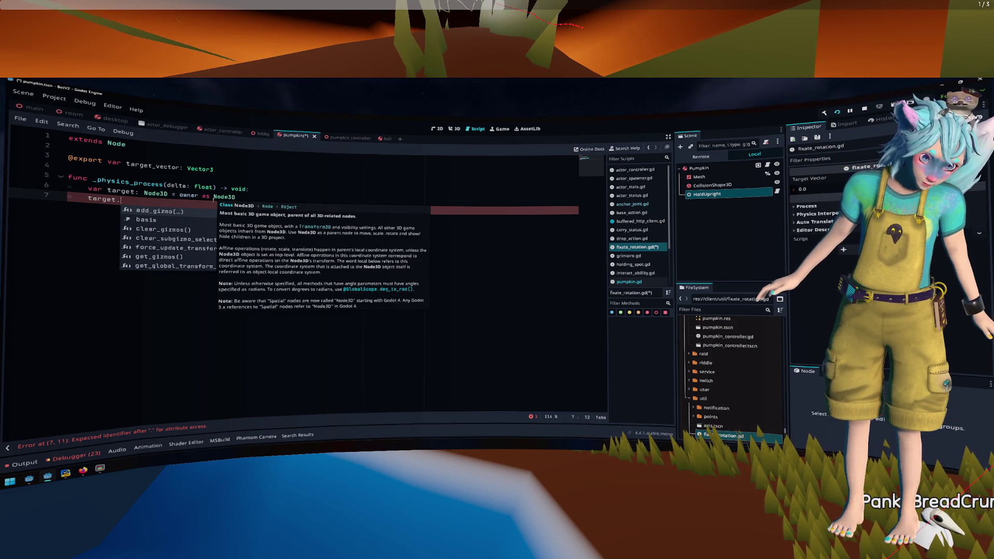
Extend line 7 to target.global_transform.looking_at().
text(global_transform.t)
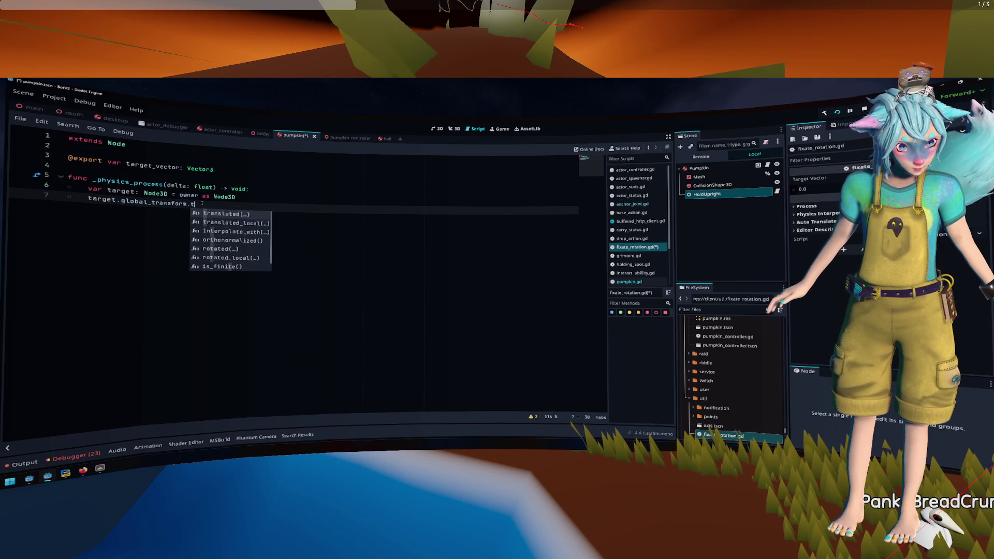
key(Down)
key(Down)
key(Down)
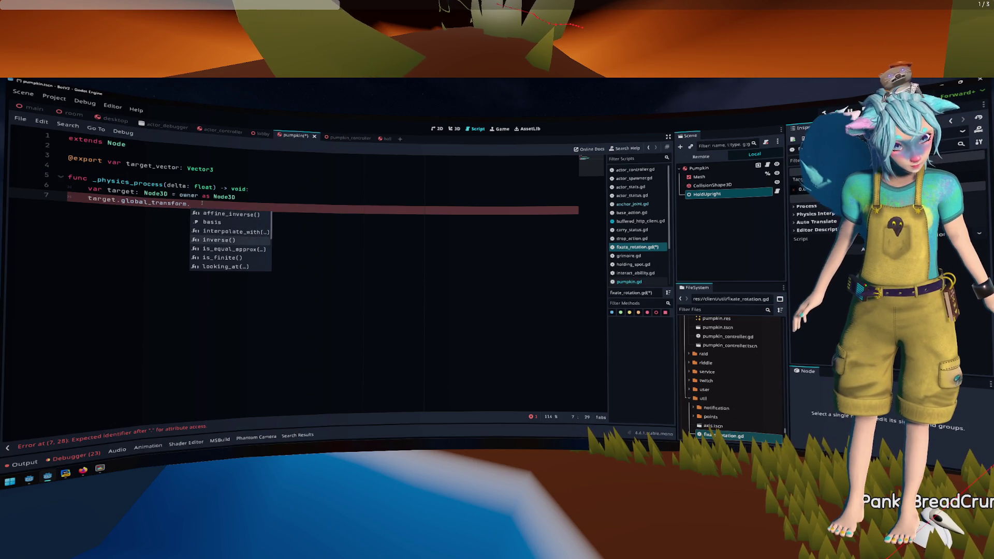
key(Down)
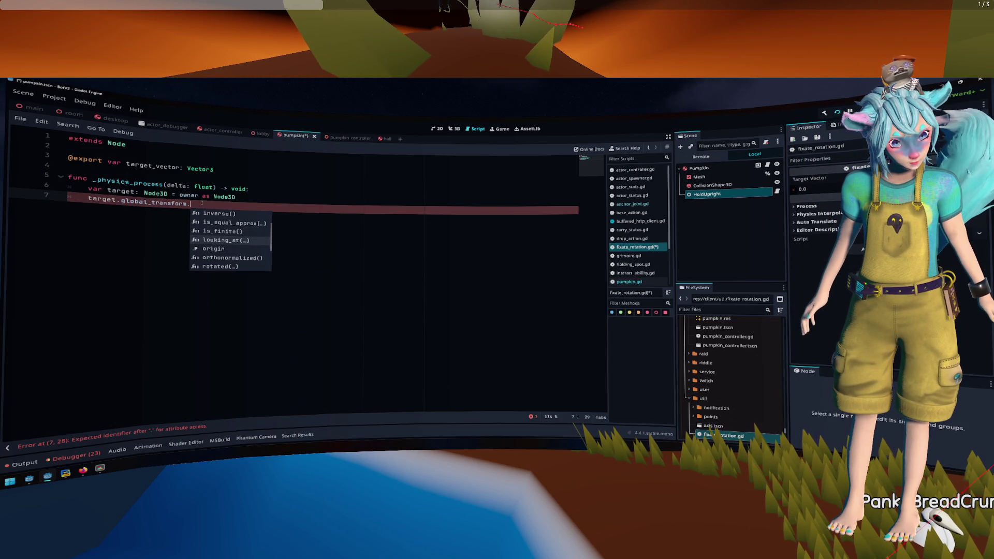
key(Return)
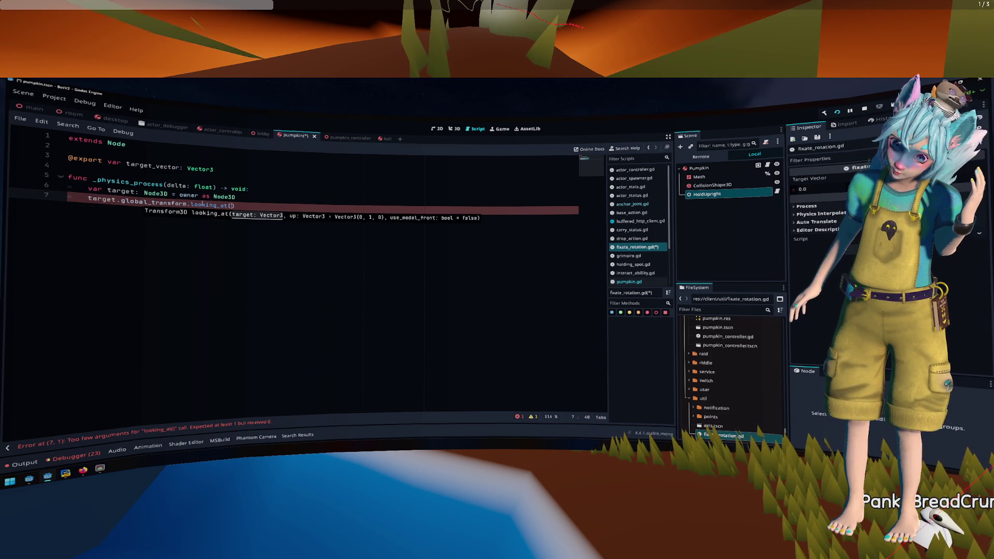
click(203, 205)
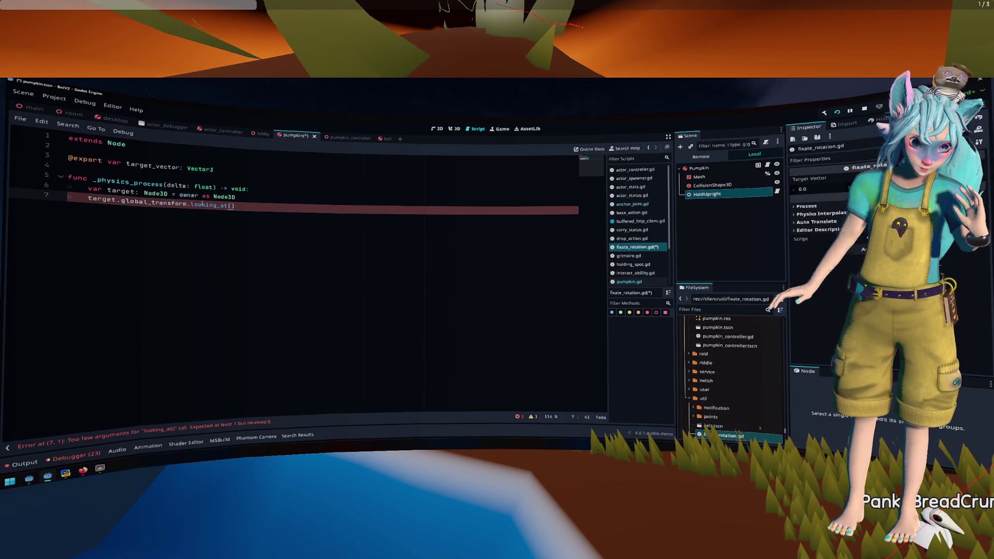
Change both Node3D types on line 6 to RigidBody3D and reset line 7 to 'target.'.
key(Up)
key(BackSpace)
key(BackSpace)
key(BackSpace)
text(Rigi)
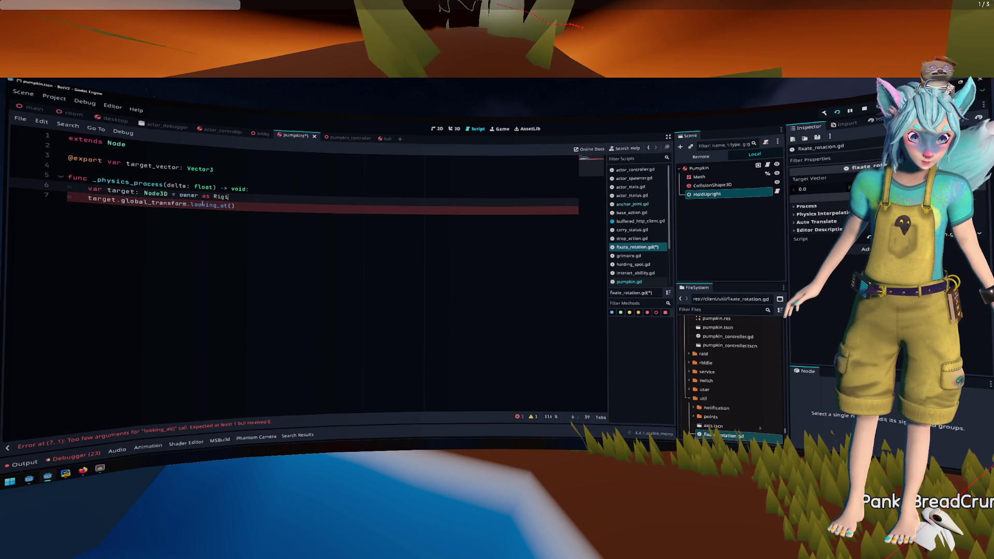
text(d)
key(Return)
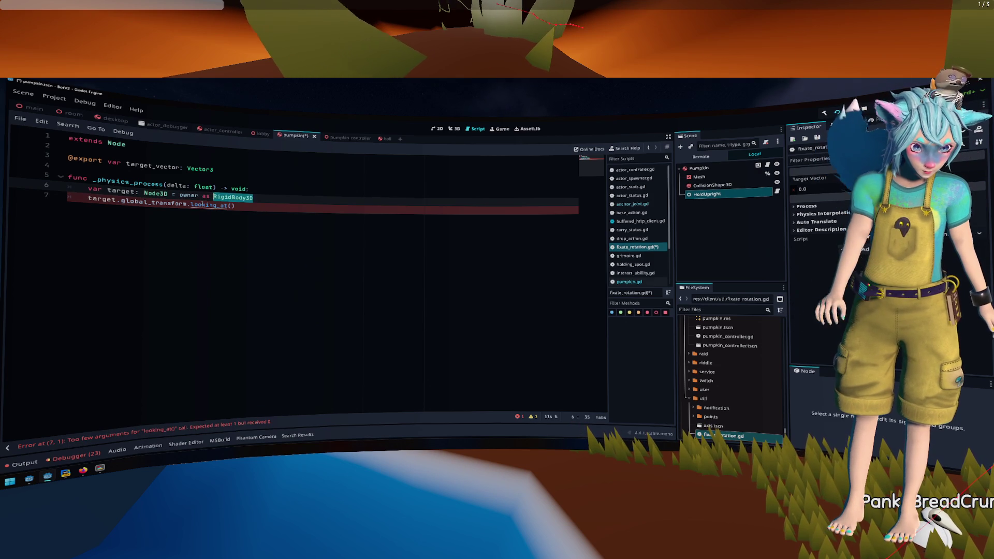
double_click(155, 193)
text(RigidBody3D)
click(187, 203)
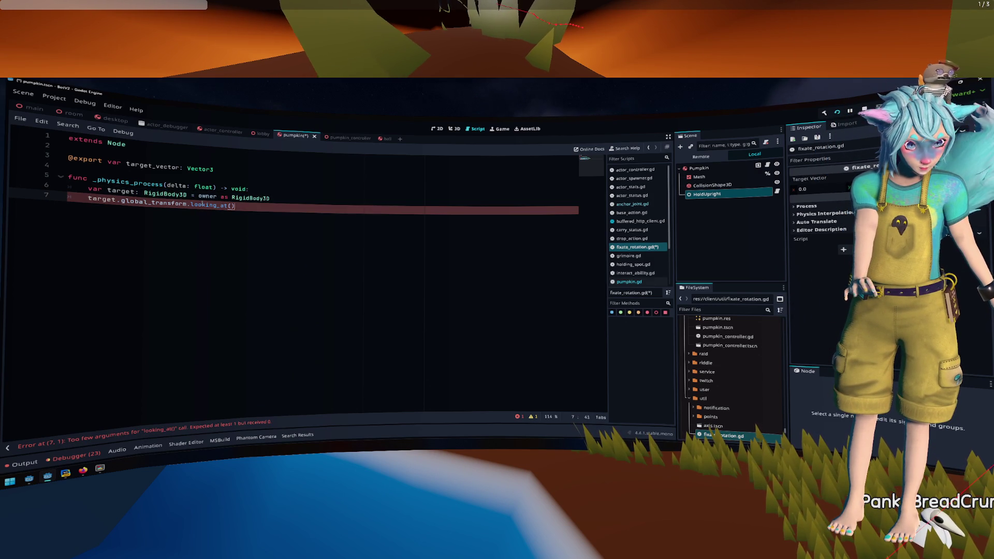
key(shift+Home)
text(target.)
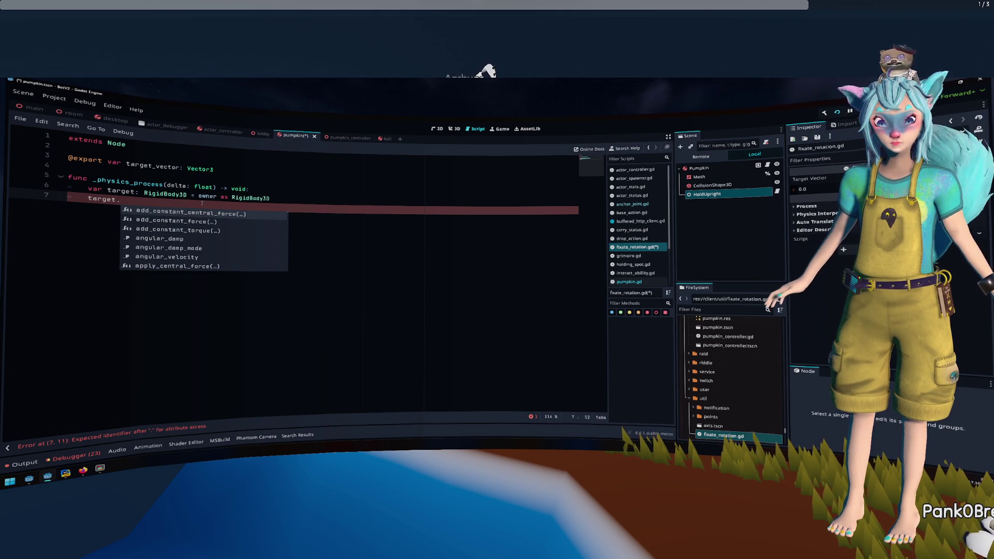
Complete line 7 as target.move_and_collide() and open its PhysicsBody3D documentation.
scroll(216, 230, down, 10)
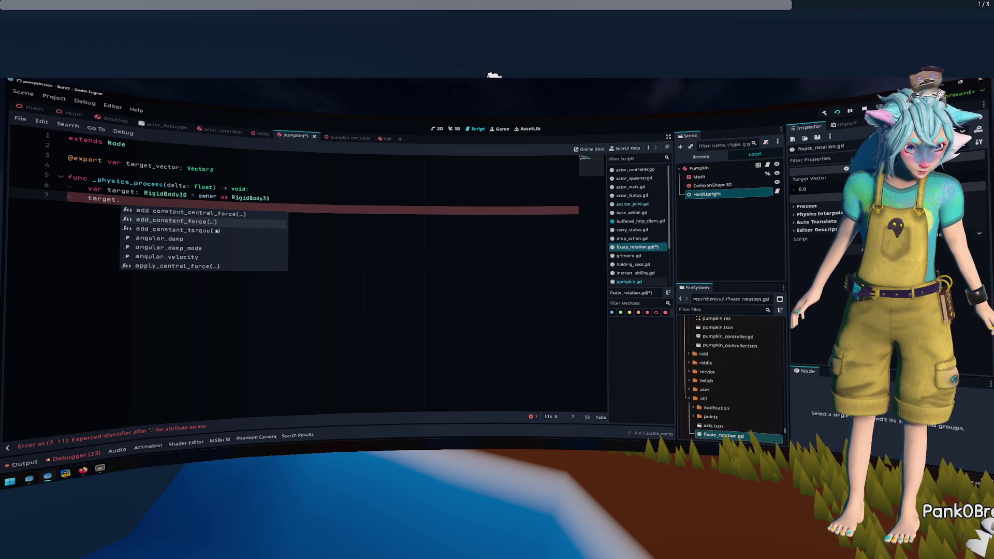
scroll(216, 229, down, 10)
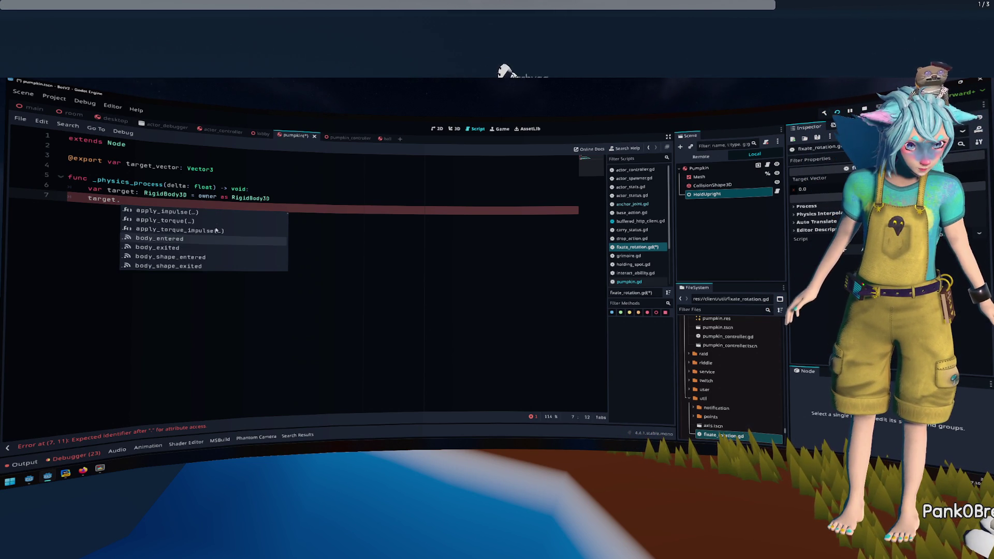
scroll(216, 230, down, 10)
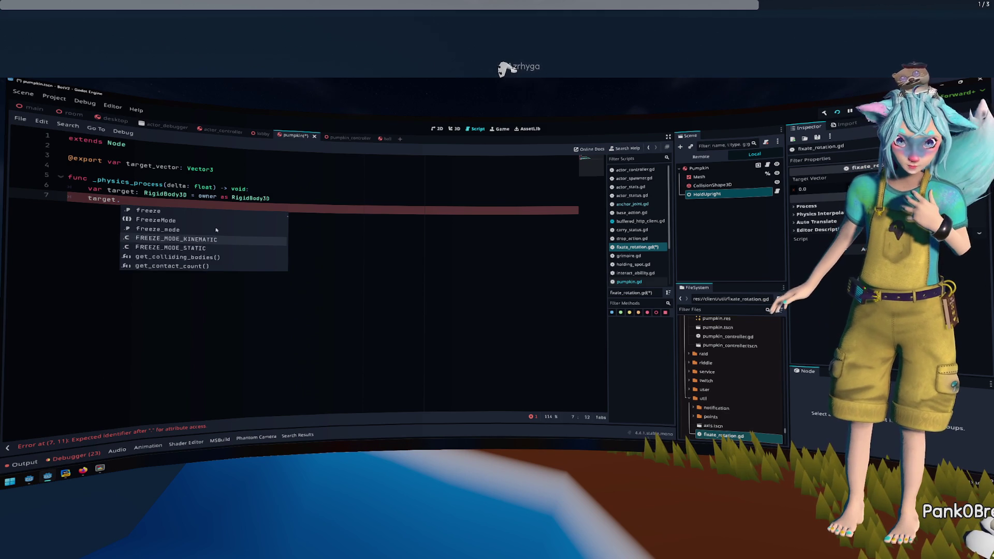
scroll(216, 230, down, 10)
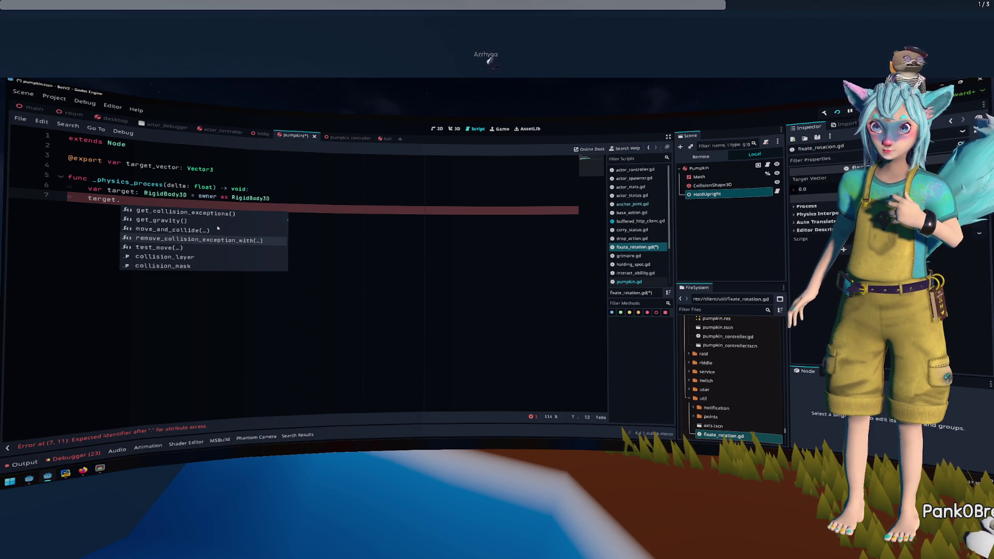
scroll(217, 228, down, 3)
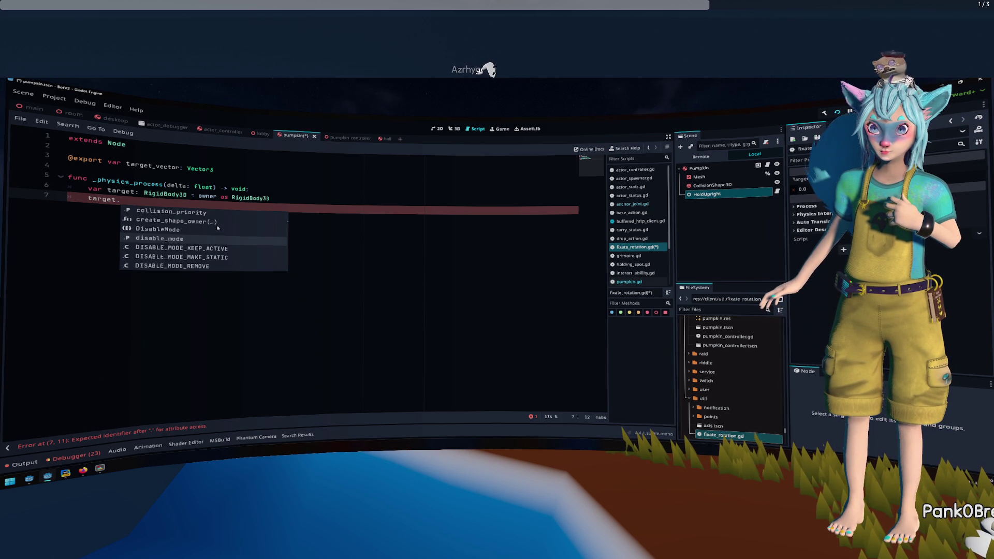
scroll(217, 227, up, 4)
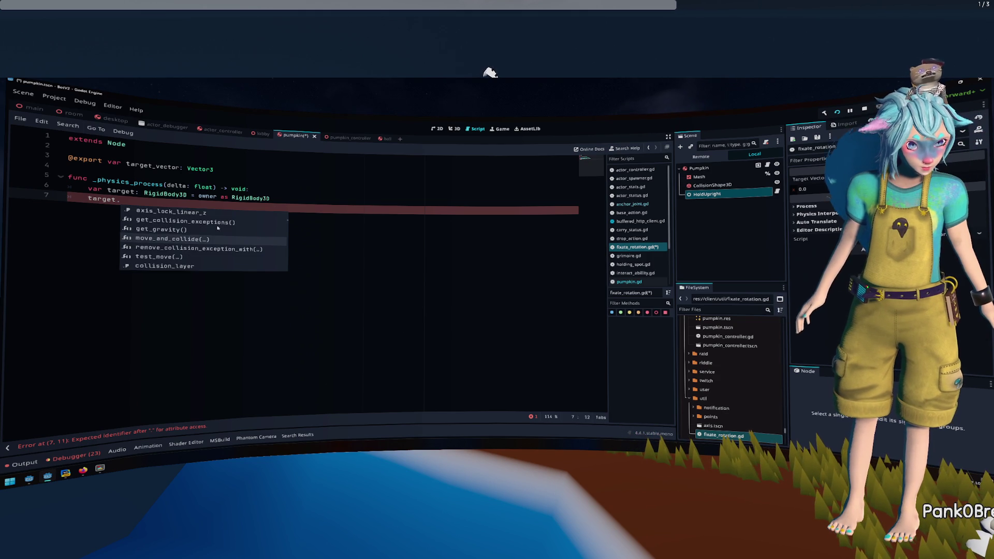
click(208, 240)
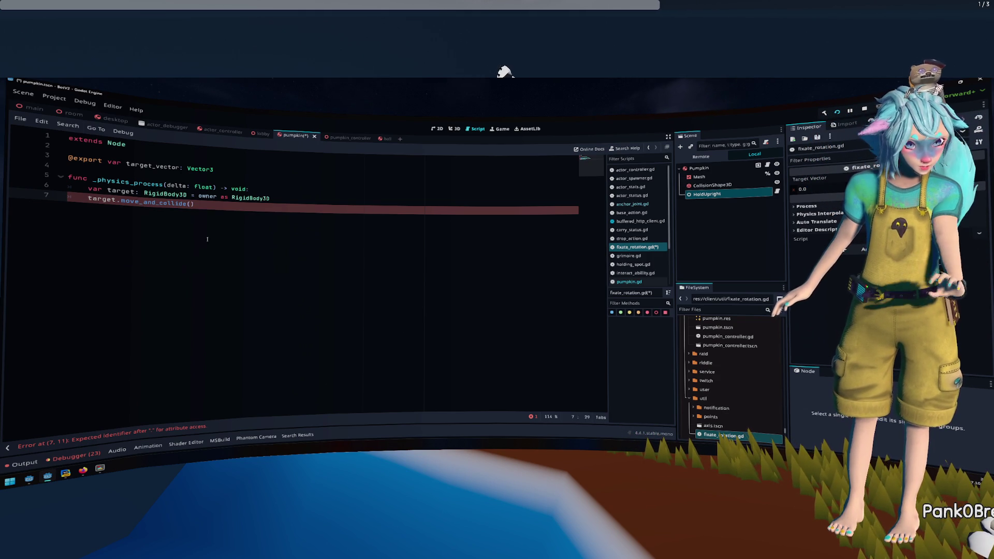
ctrl+click(156, 201)
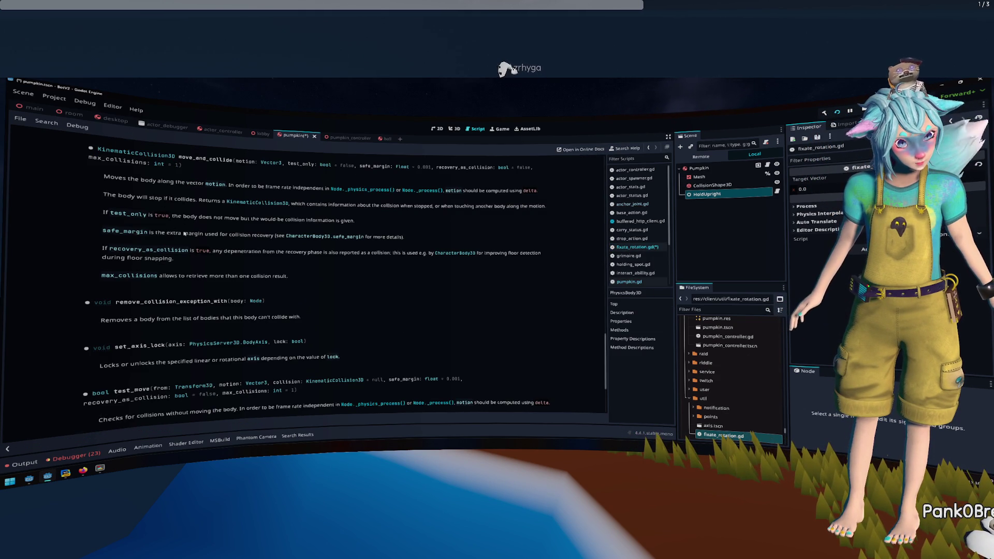
Skim the RigidBody3D and PhysicsBody3D help pages for axis lock properties, then return to anchor_joint.gd.
click(613, 304)
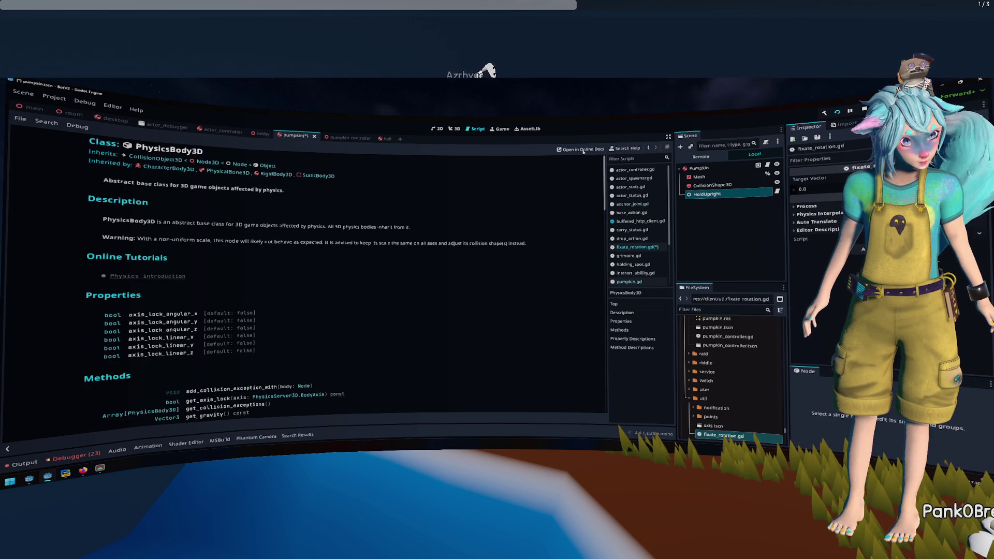
click(288, 175)
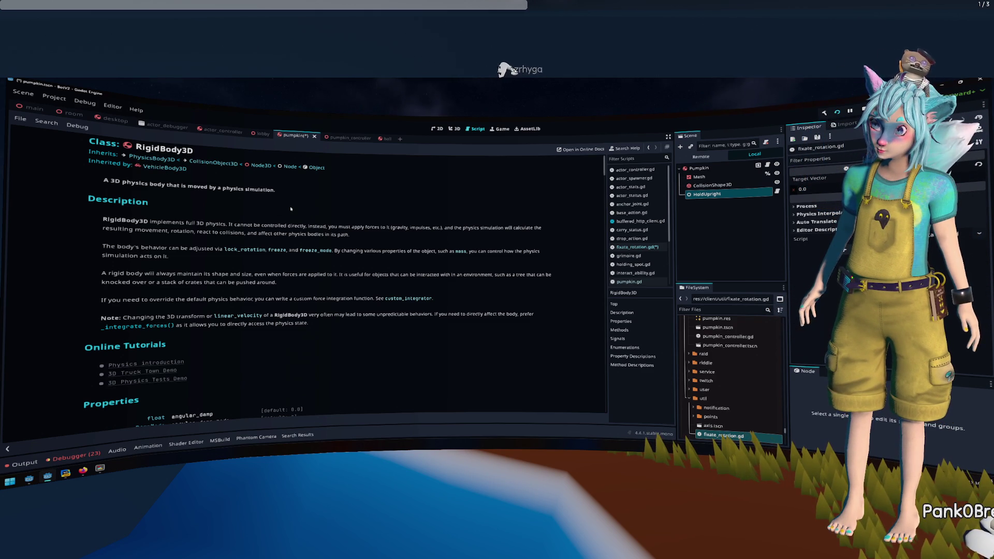
scroll(290, 208, down, 5)
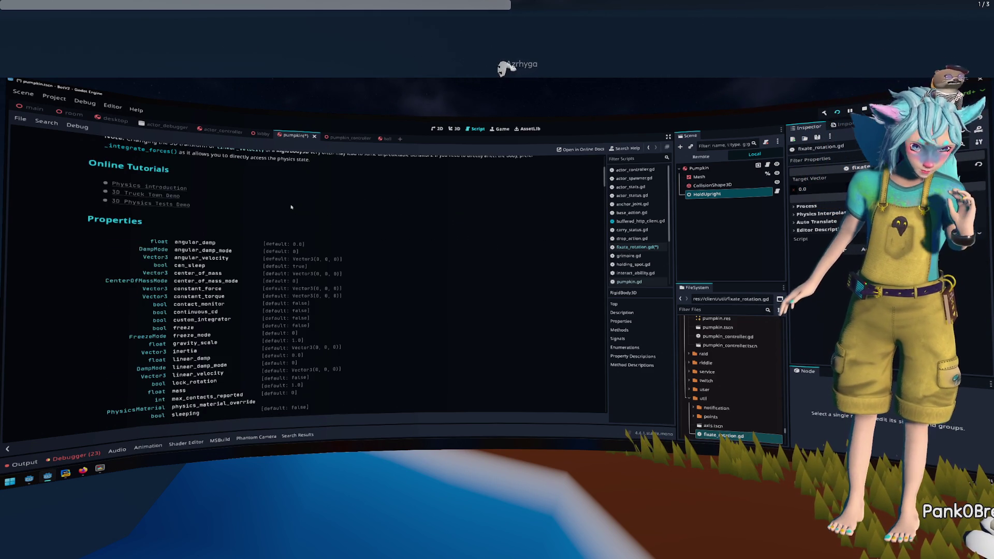
scroll(291, 207, down, 3)
key(alt+Left)
scroll(292, 207, down, 3)
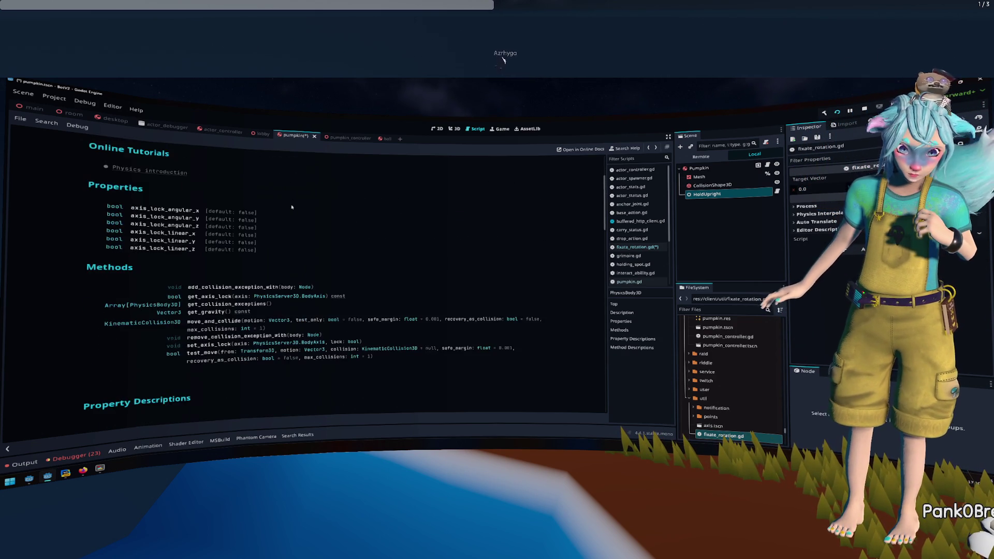
key(alt+Left)
scroll(294, 204, down, 2)
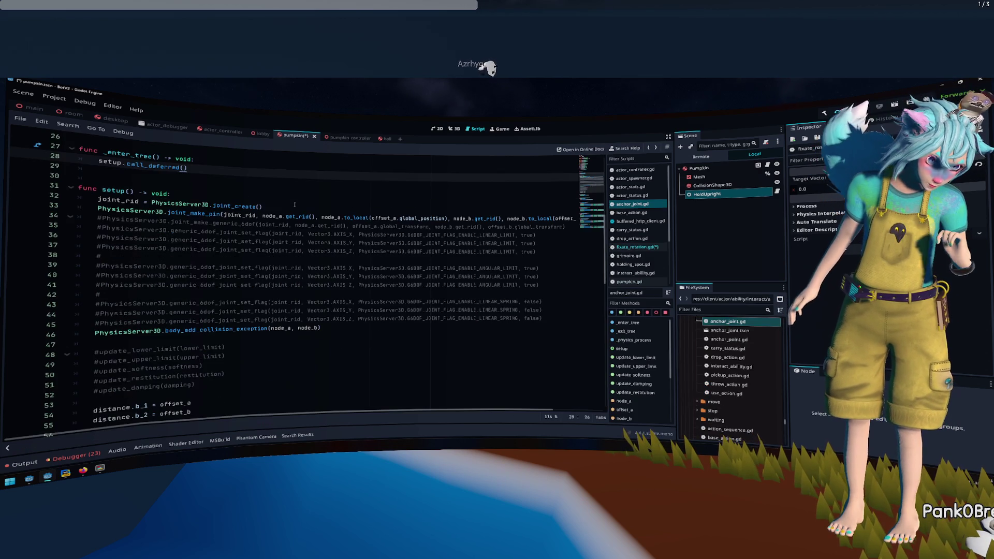
In fixate_rotation.gd, replace line 7's move_and_collide() with 'target.' after browsing rotation suggestions.
scroll(405, 231, down, 1)
key(alt+Left)
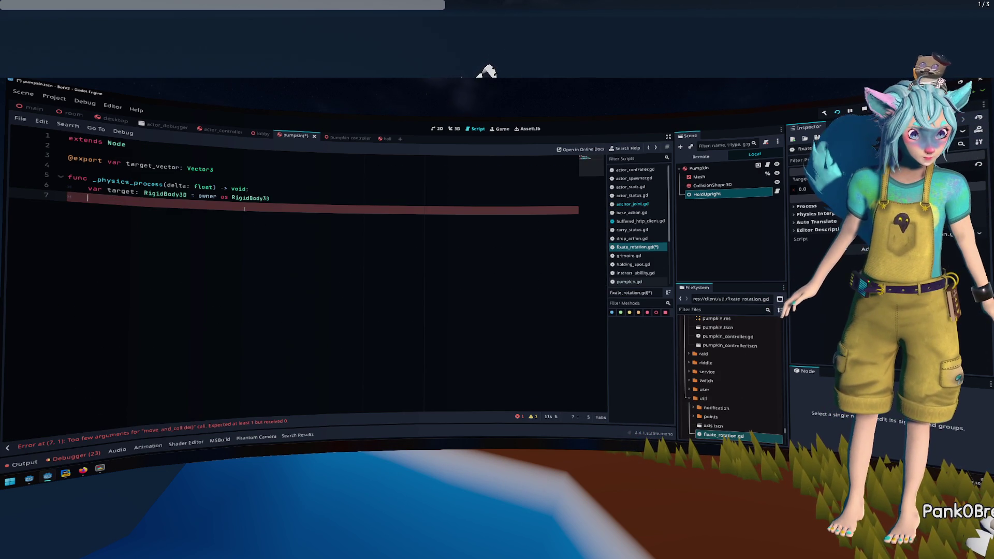
key(ctrl+BackSpace)
key(ctrl+BackSpace)
key(ctrl+BackSpace)
text(target.)
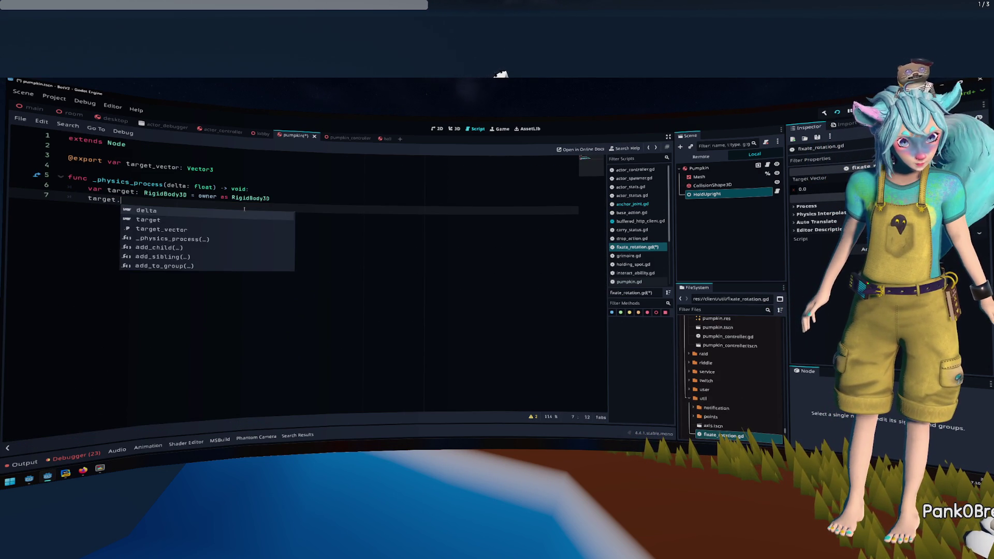
text(rot)
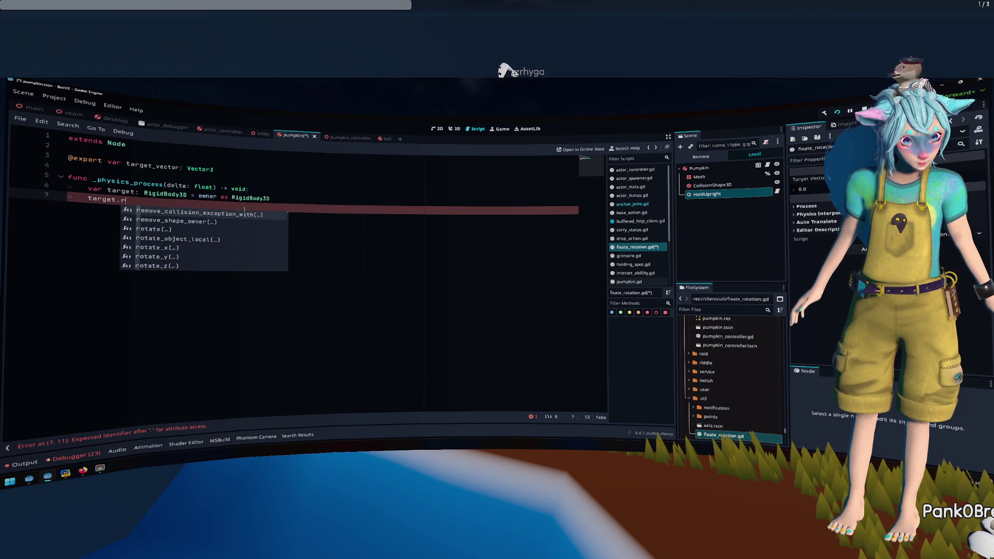
key(Down)
key(Down)
key(Down)
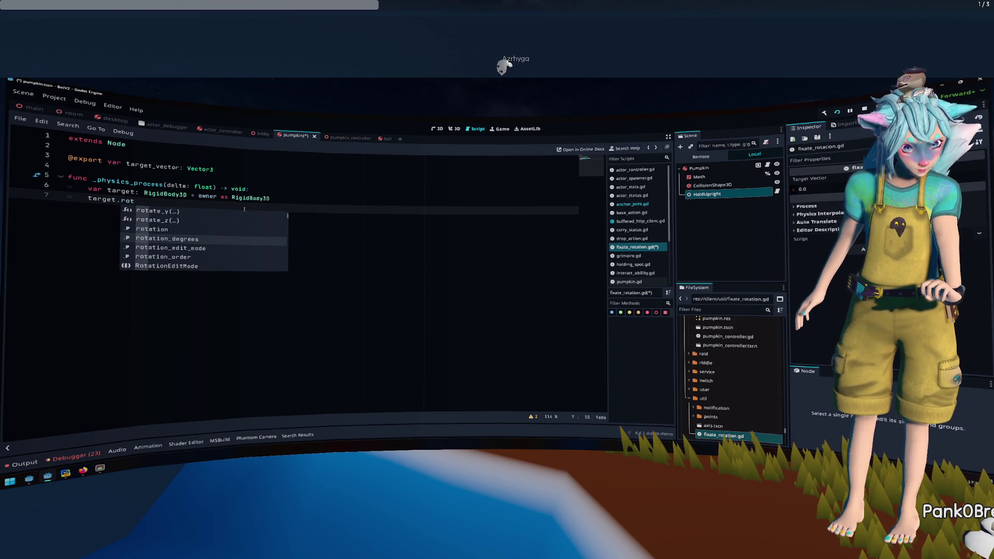
key(BackSpace)
key(BackSpace)
key(BackSpace)
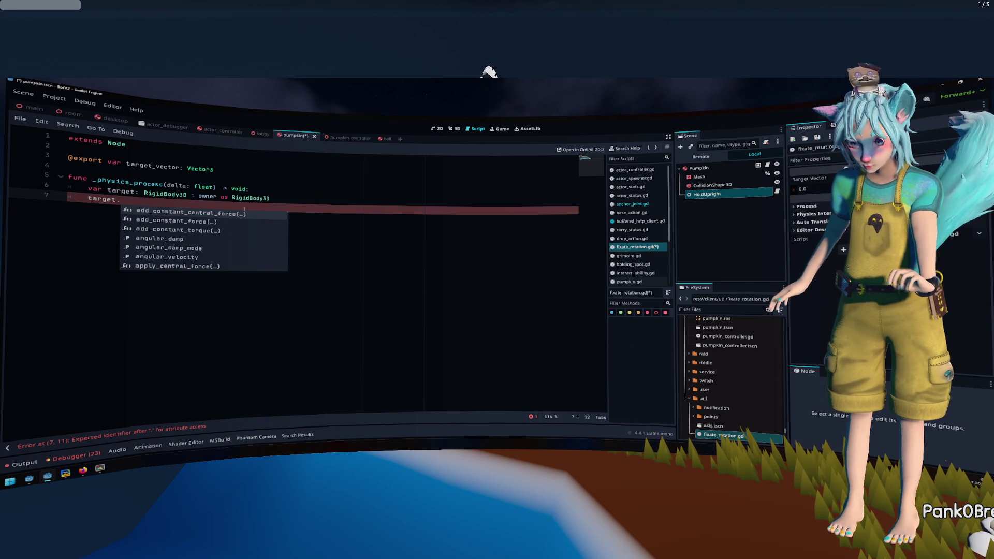
click(329, 214)
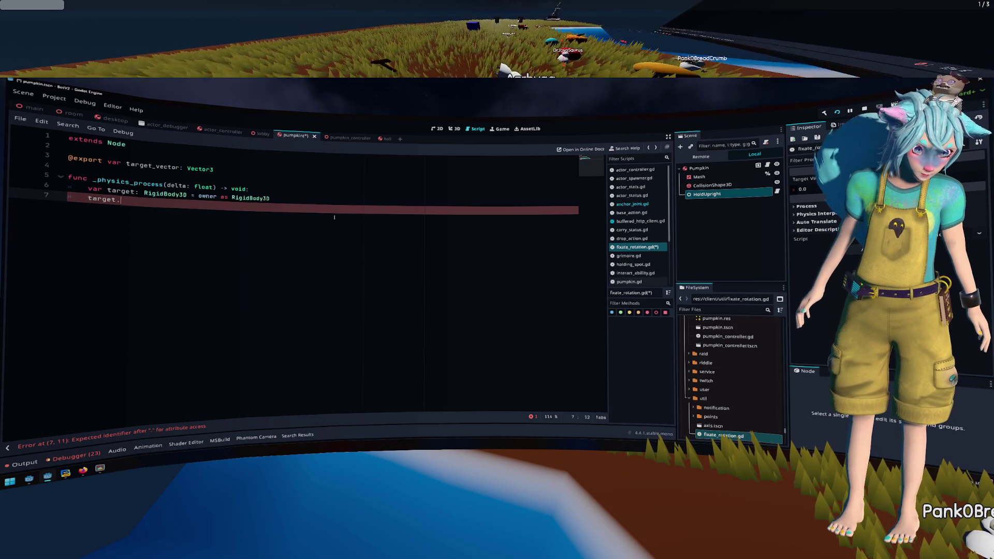
Remove the unfinished 'target.' line from fixate_rotation.gd after browsing its force and torque suggestions.
key(shift+Up)
key(shift+Up)
key(shift+Up)
click(304, 208)
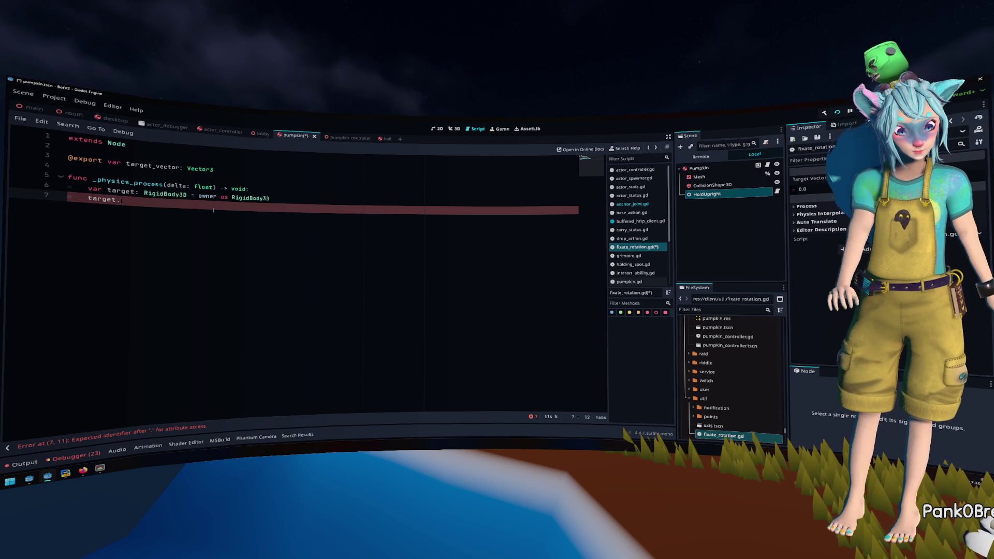
key(ctrl+space)
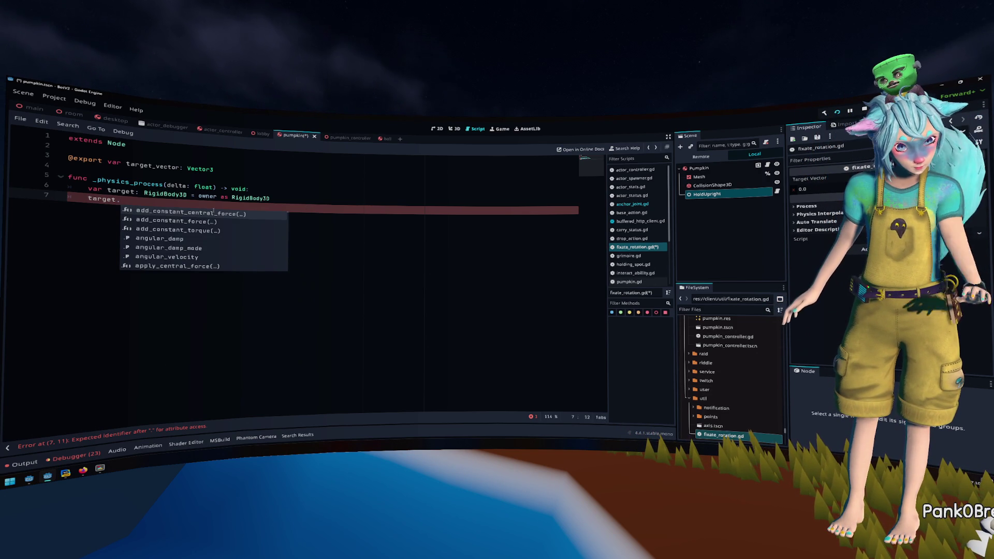
key(Down)
key(Down)
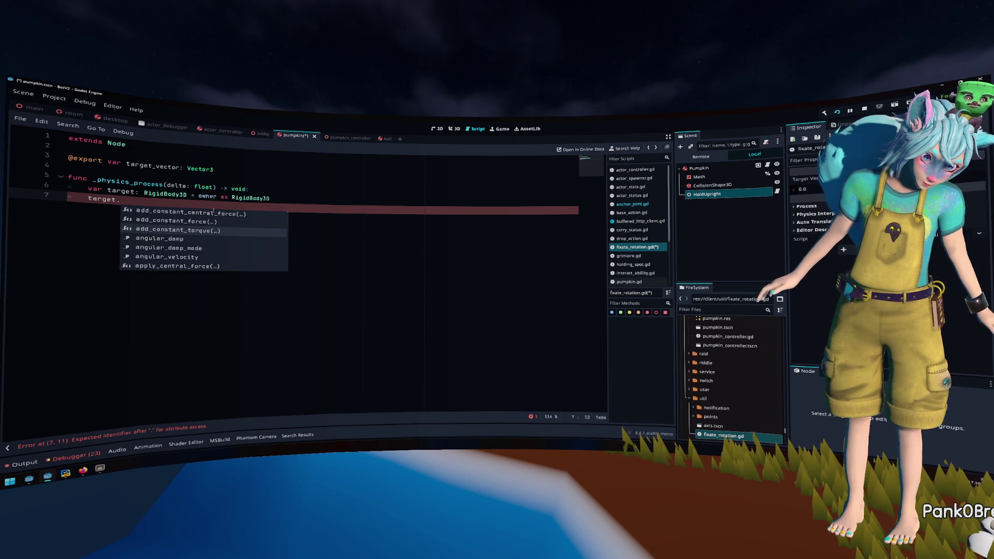
key(BackSpace)
key(BackSpace)
key(BackSpace)
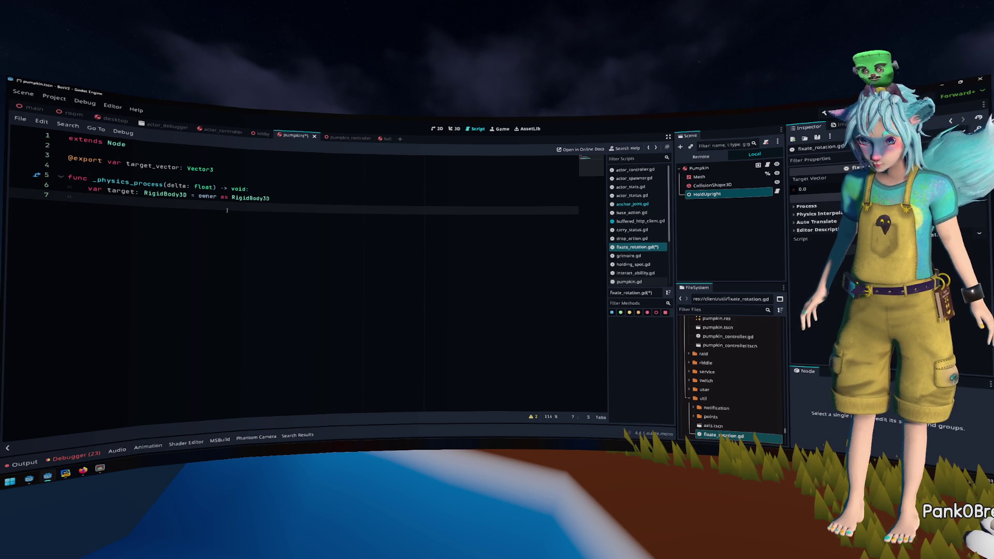
key(shift+Up)
key(shift+Up)
key(shift+Up)
Delete the HoldUpright node from the Pumpkin scene and delete fixate_rotation.gd from the project.
click(754, 255)
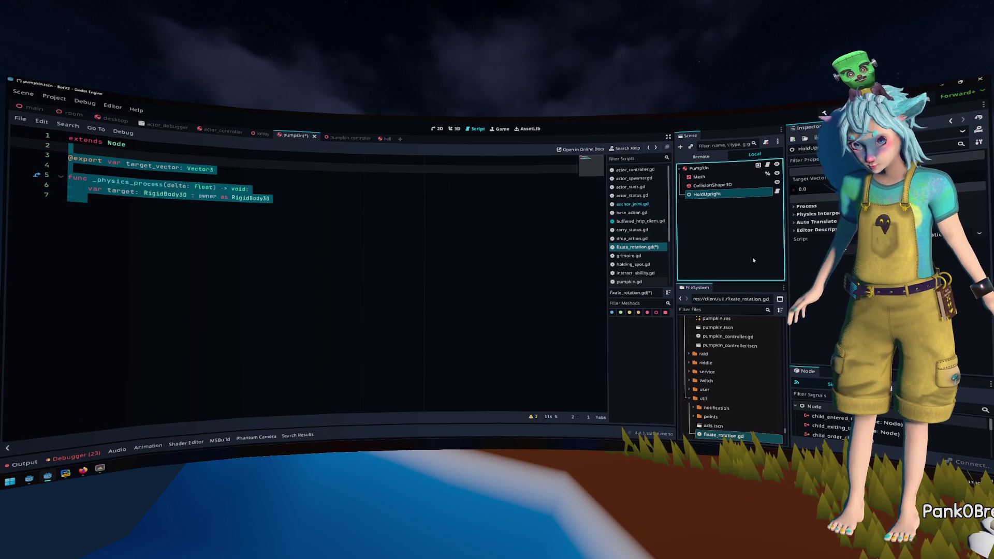
key(Delete)
key(Return)
click(725, 435)
key(Delete)
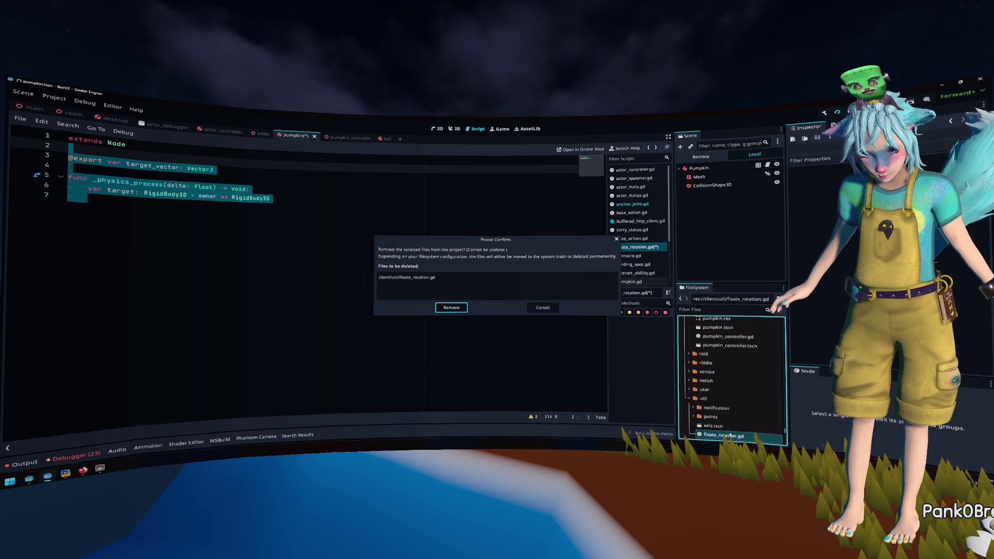
key(Return)
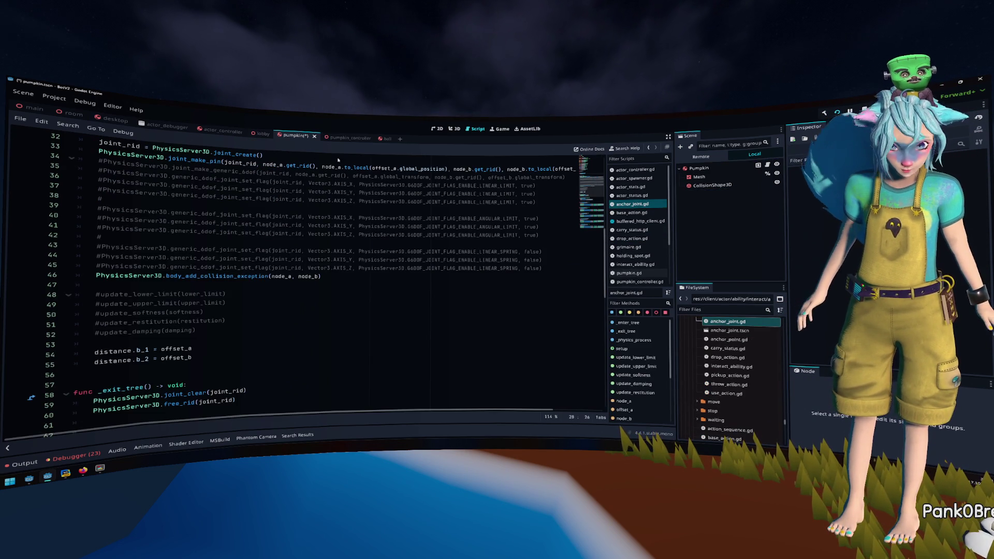
click(725, 168)
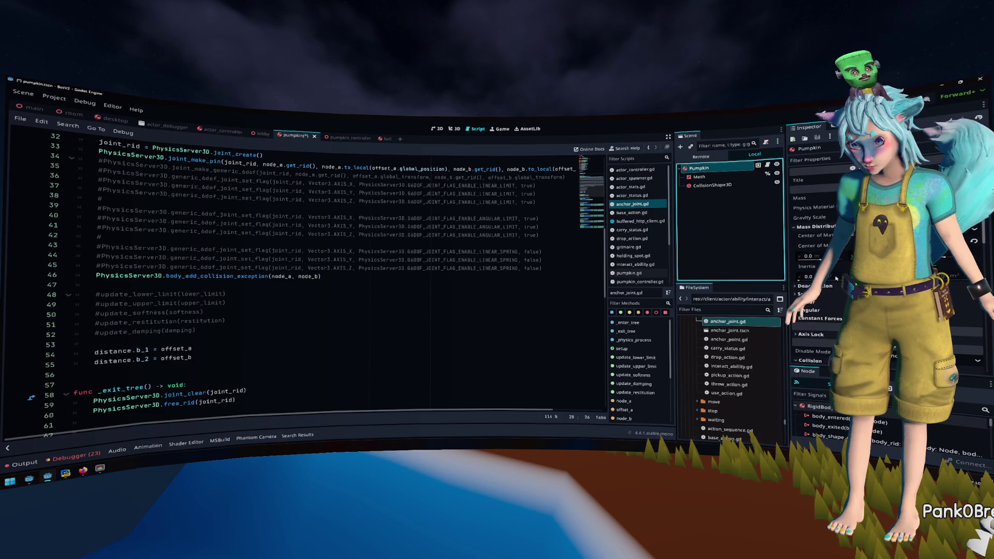
Review the Pumpkin's Deactivation and Axis Lock settings in the Inspector, then build and run with F5.
click(829, 290)
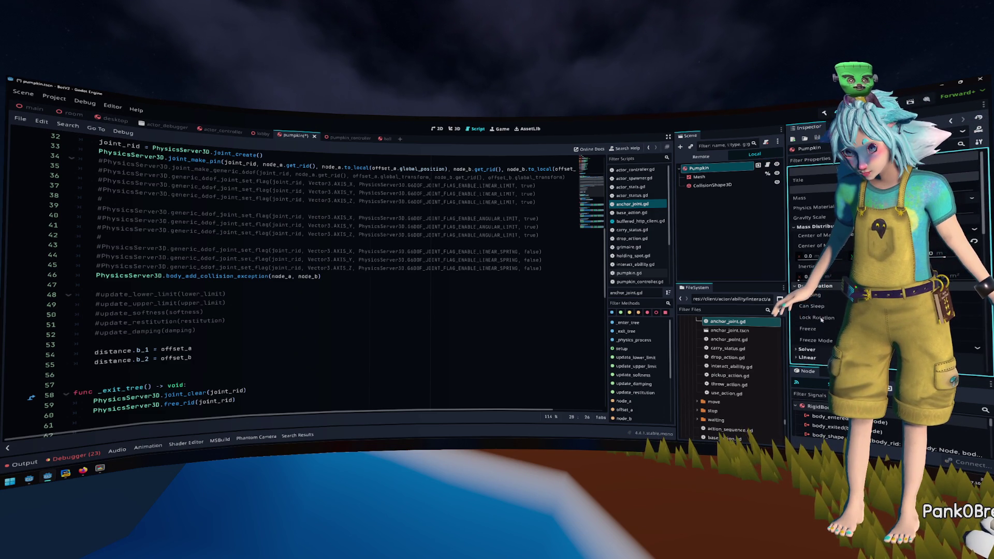
mouse_move(821, 319)
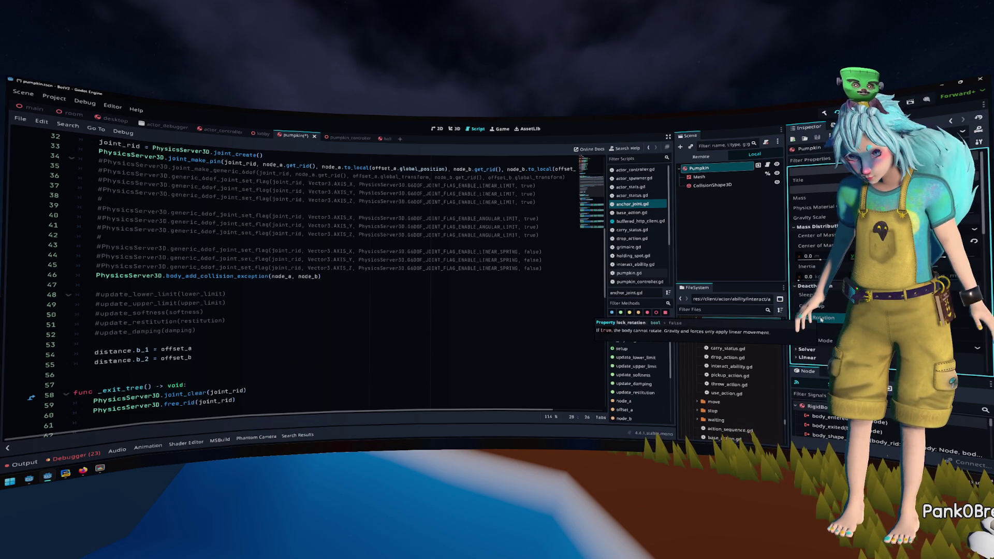
scroll(825, 314, down, 2)
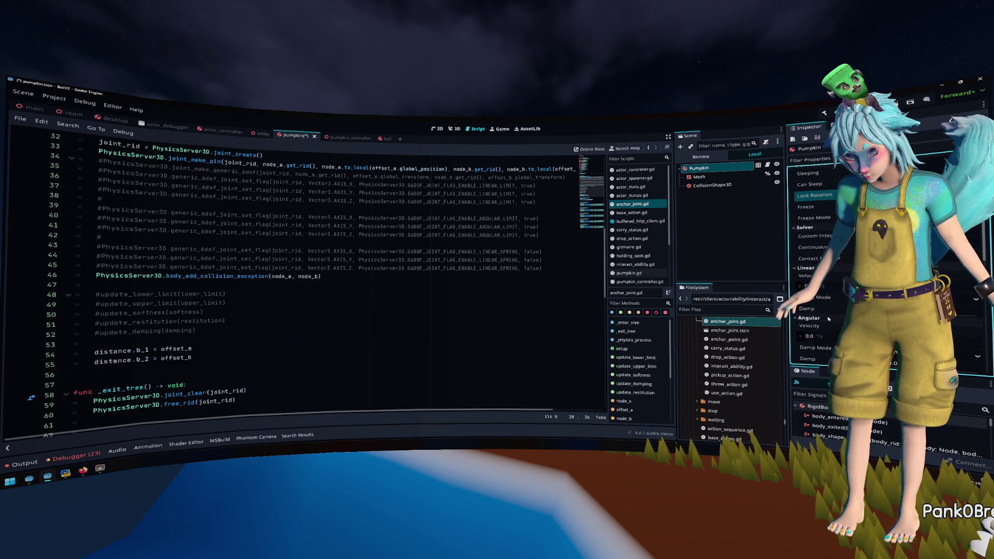
scroll(828, 318, down, 1)
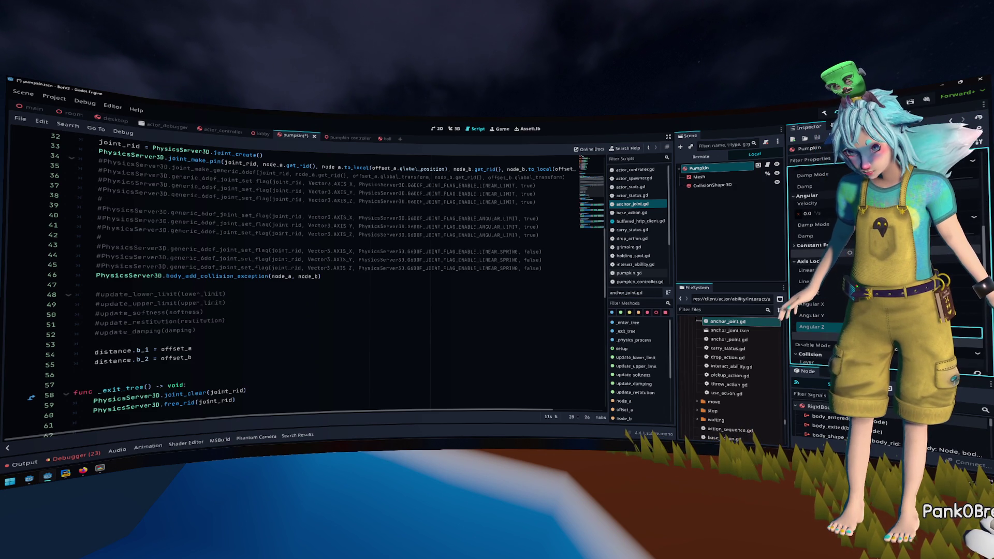
click(457, 265)
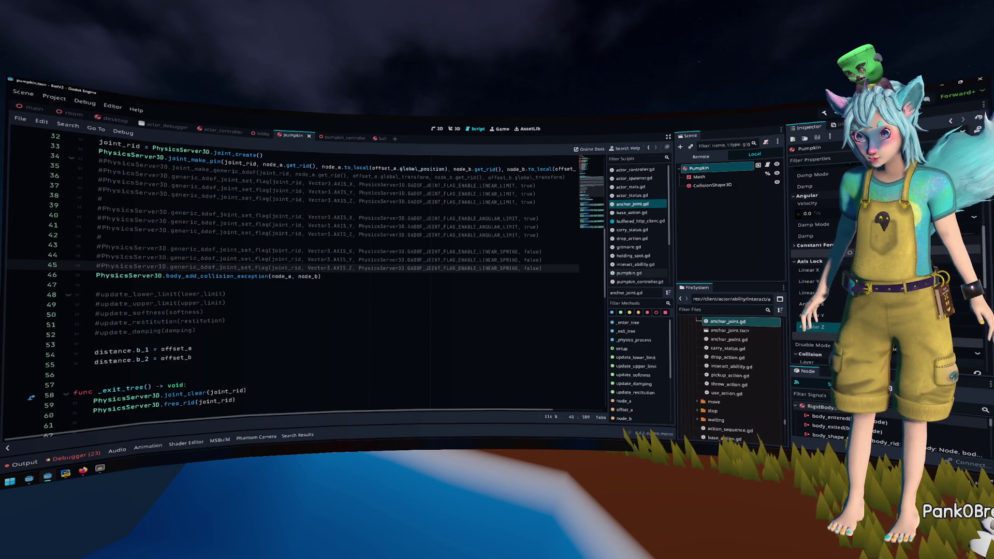
key(F5)
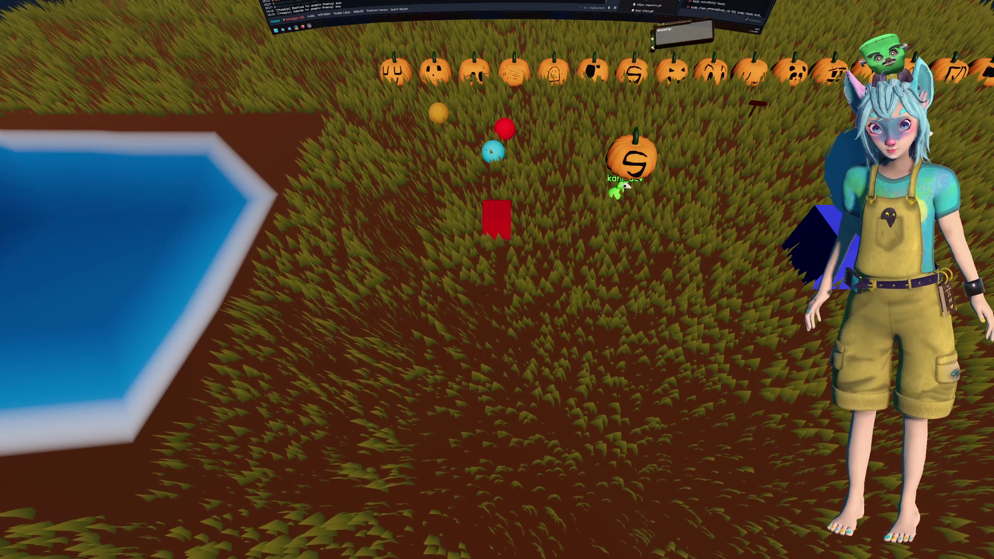
Walk the character carrying the S pumpkin to two spots in the field, watching it stay upright.
click(495, 300)
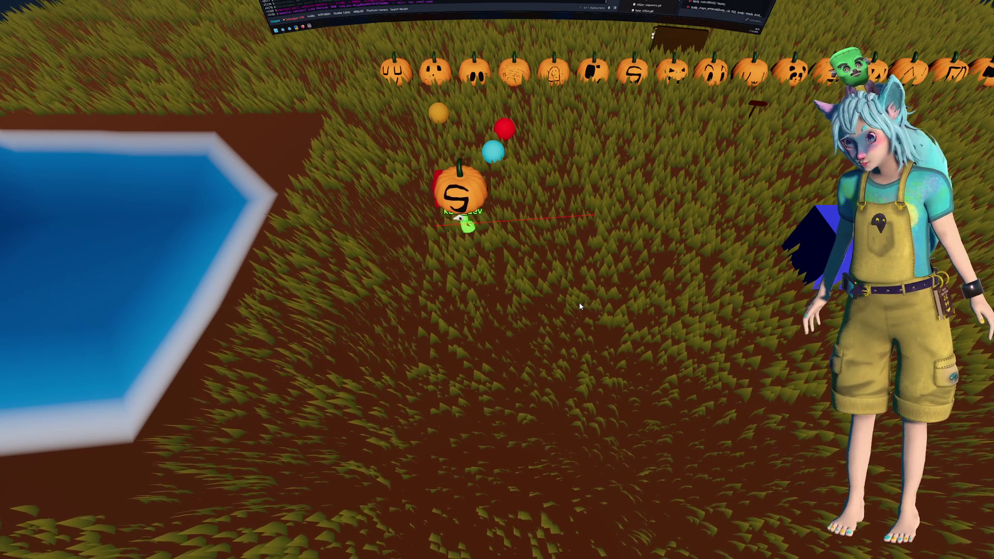
click(581, 245)
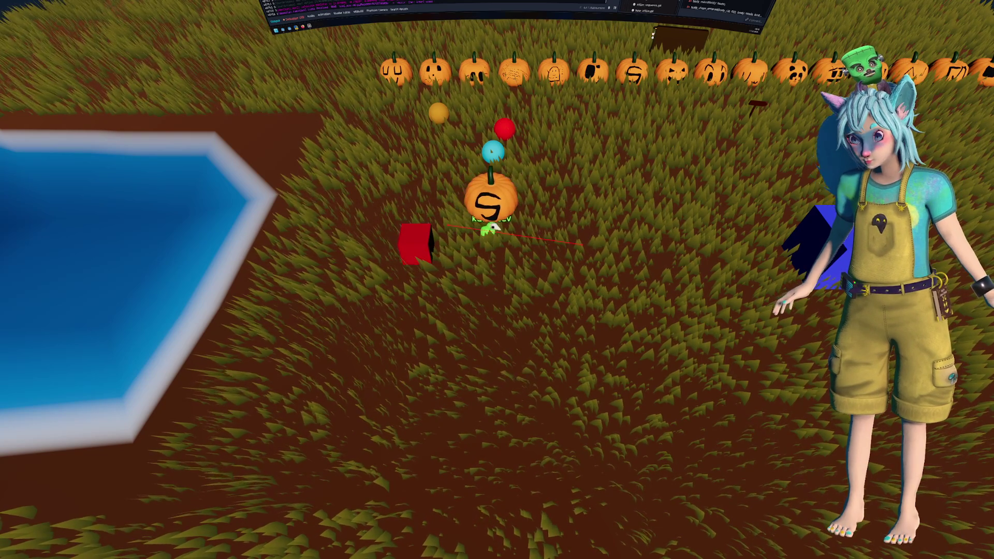